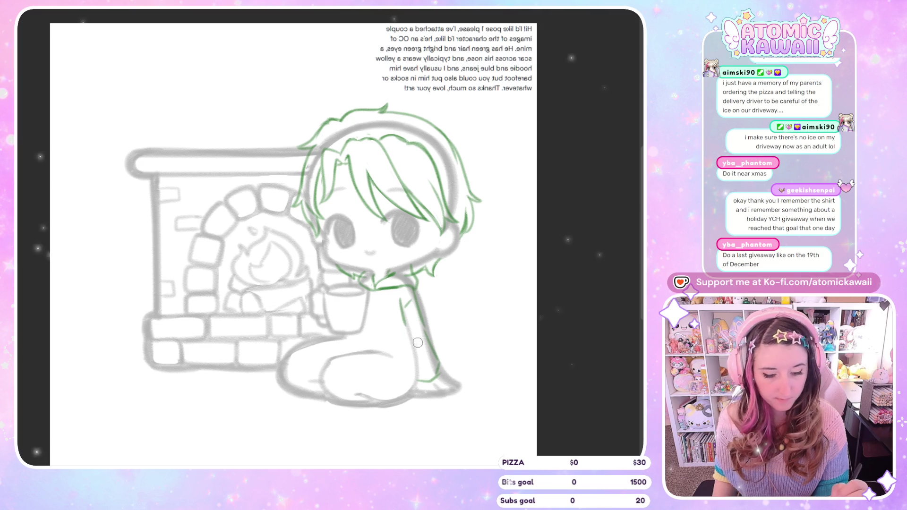
Step: Draw a short green hoodie line under the collar and check it in mirrored view
left_click_drag(383, 292, 382, 311)
key("h")
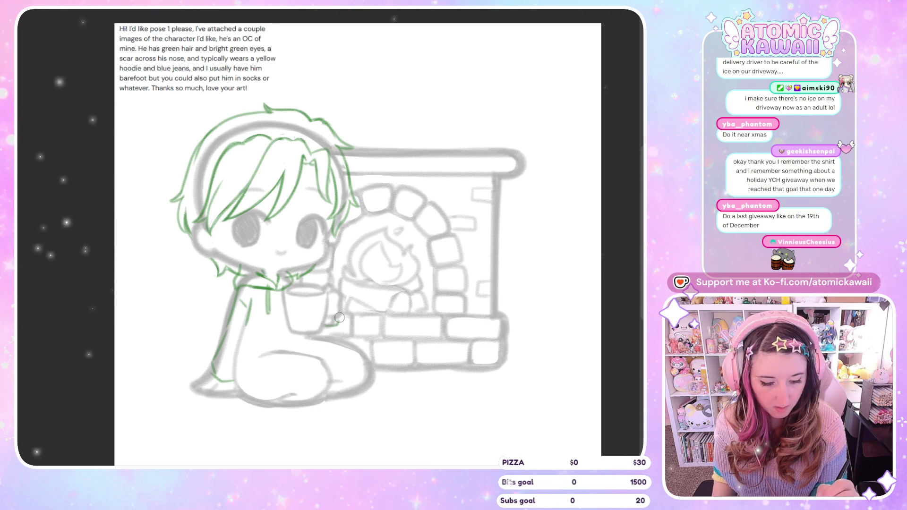
key("m")
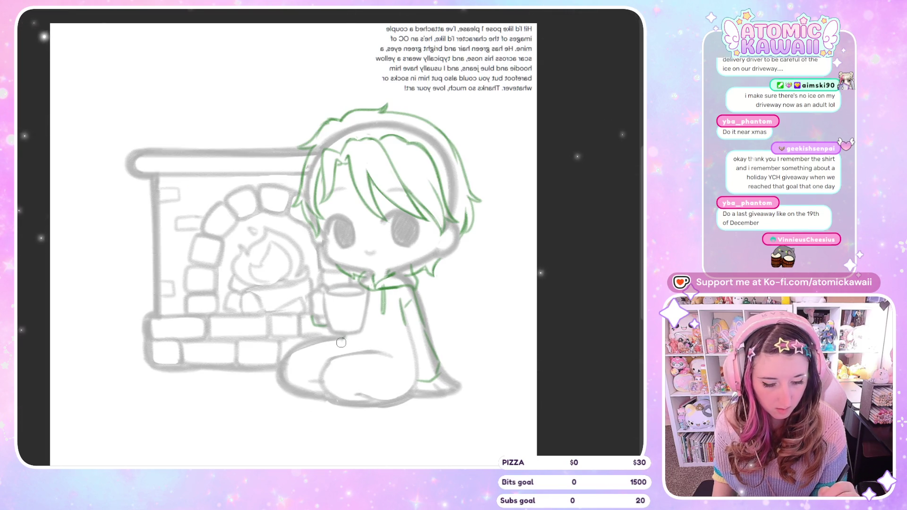
key("m")
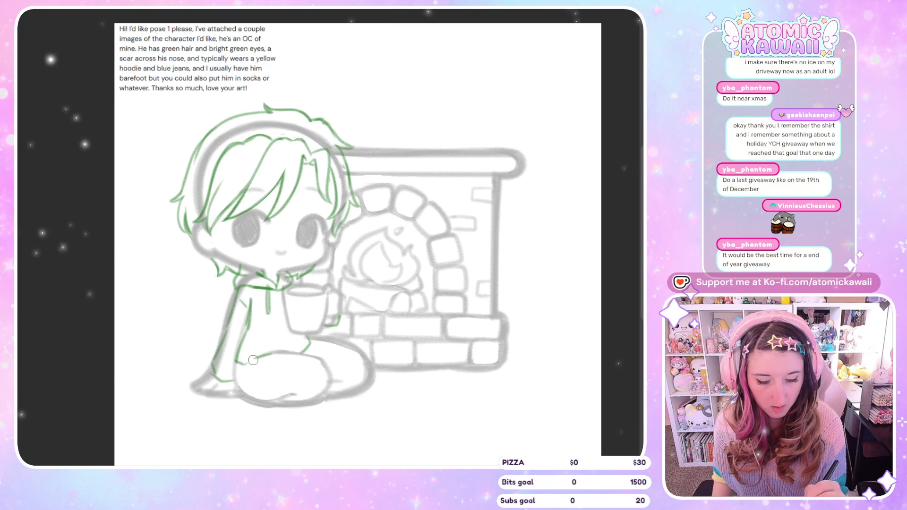
key("m")
key("m")
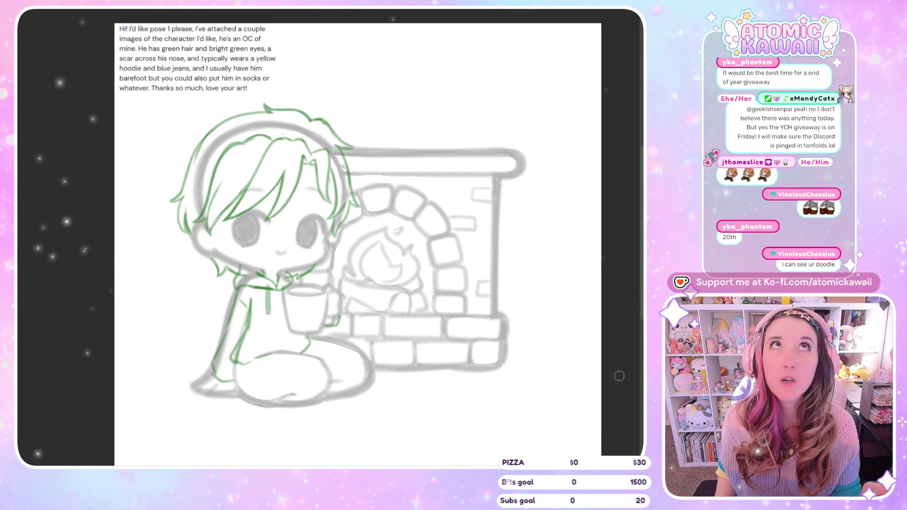
key("h")
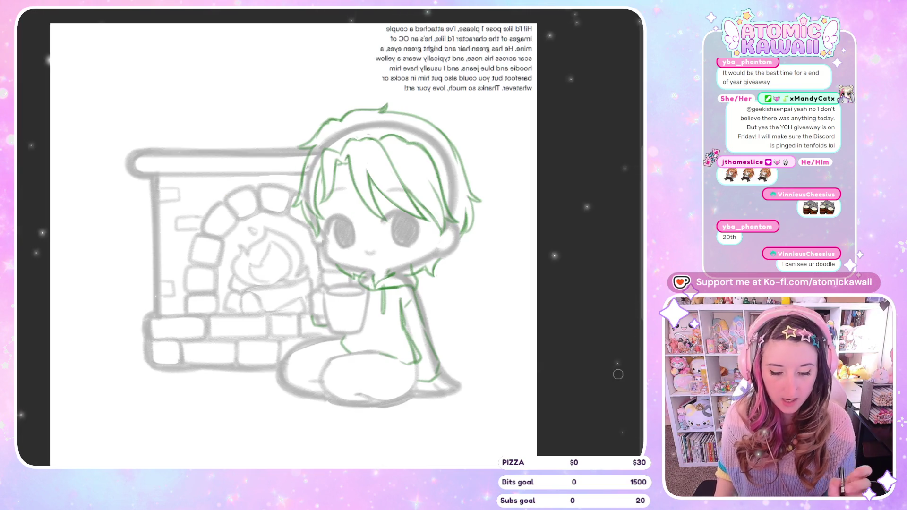
key("h")
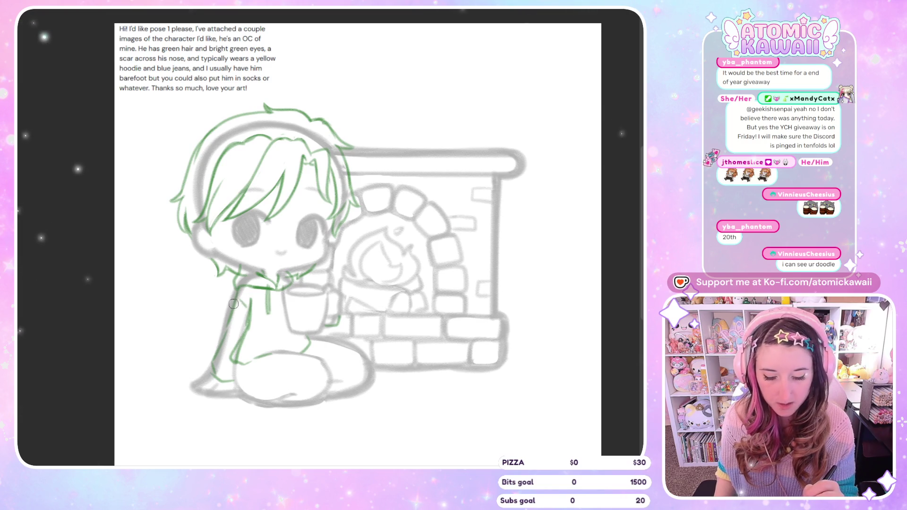
key("h")
key("h")
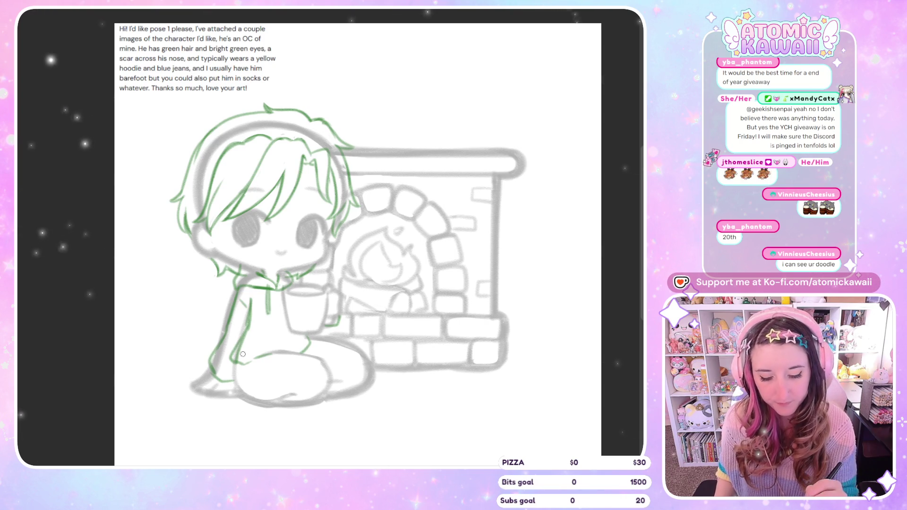
key("h")
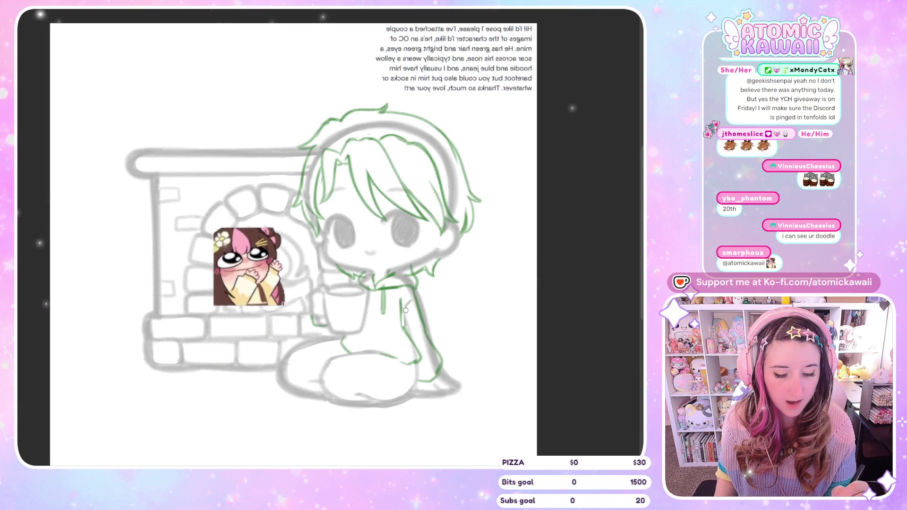
Step: Darken the hoodie's left edge with two green strokes, checking it mirrored
key("h")
left_click_drag(246, 302, 240, 338)
left_click_drag(245, 308, 241, 333)
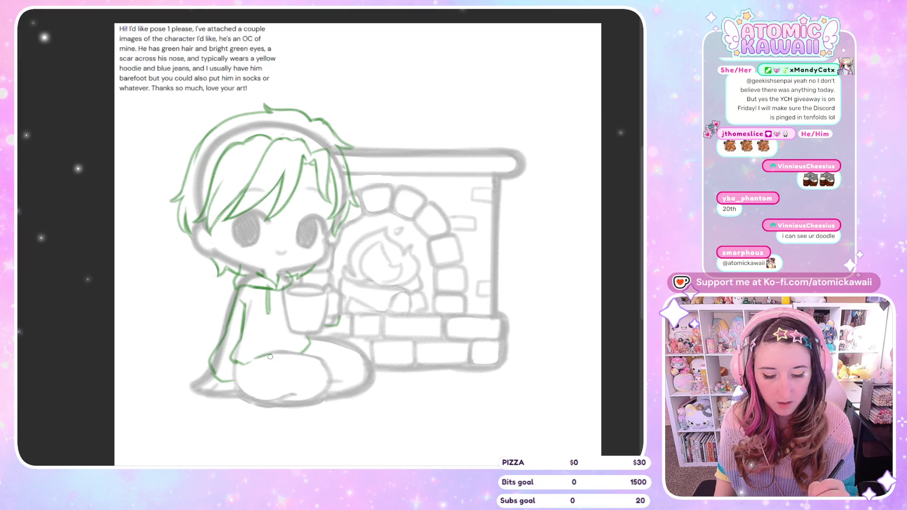
key("h")
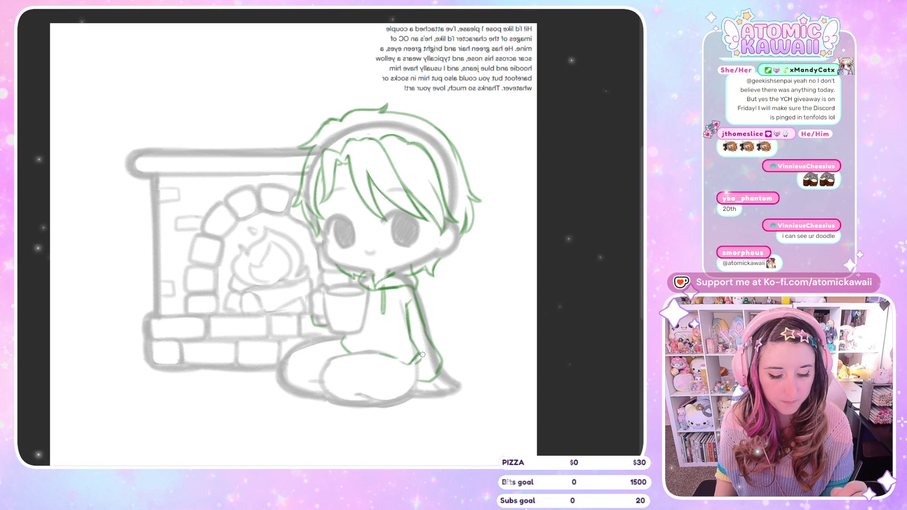
key("h")
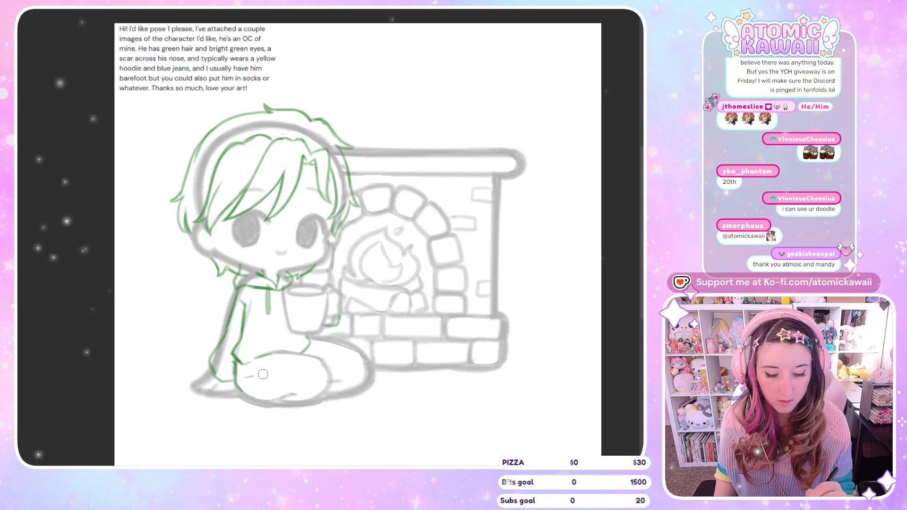
Step: Trace the foot bottom and knee-to-leg line after undoing a misplaced stroke, then sketch a nose scar
left_click_drag(265, 375, 305, 375)
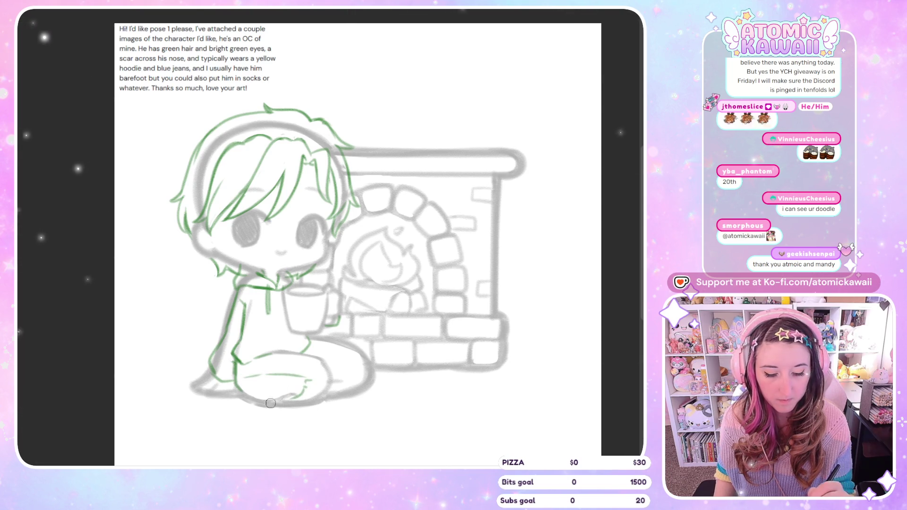
key("ctrl+z")
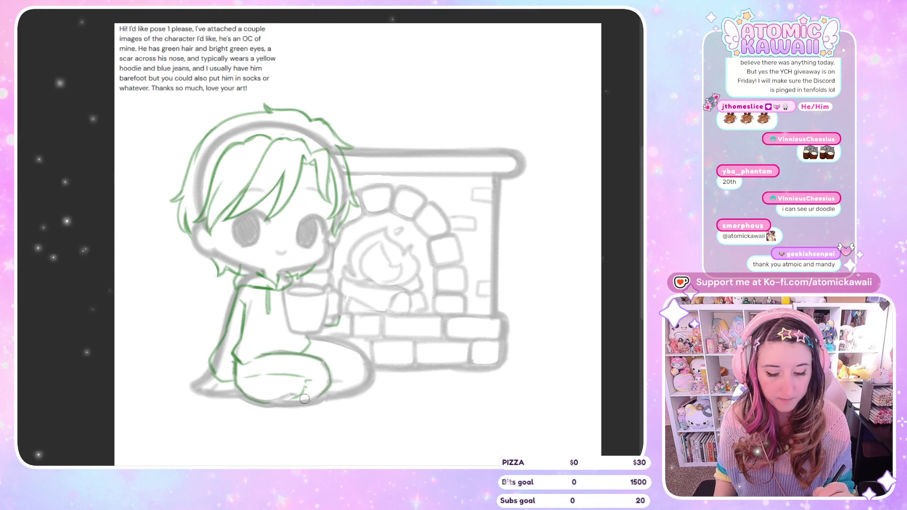
mouse_move(262, 405)
left_mouse_down()
mouse_move(293, 392)
mouse_move(272, 402)
left_mouse_up()
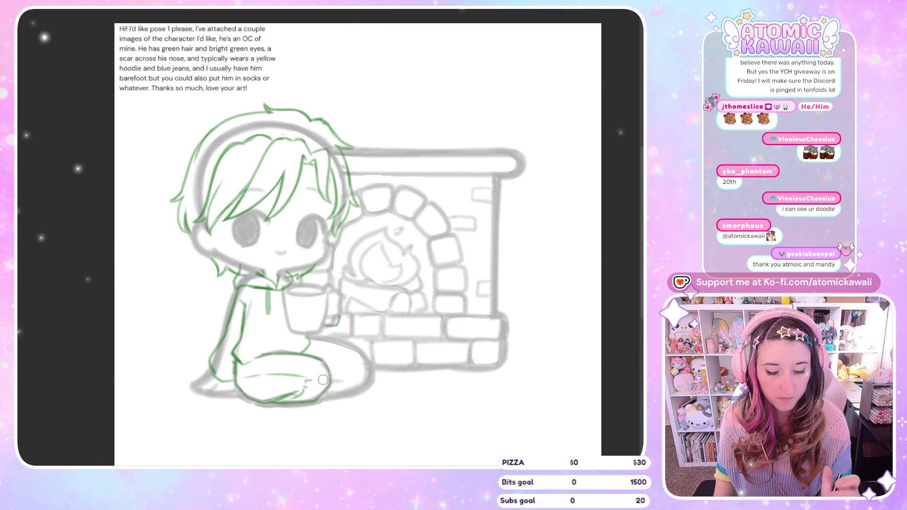
mouse_move(313, 349)
left_mouse_down()
mouse_move(367, 359)
mouse_move(364, 379)
left_mouse_up()
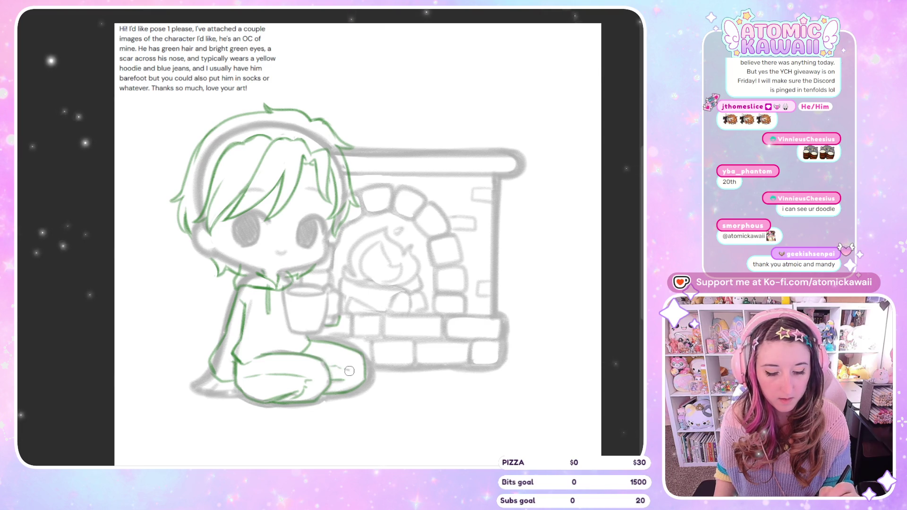
key("h")
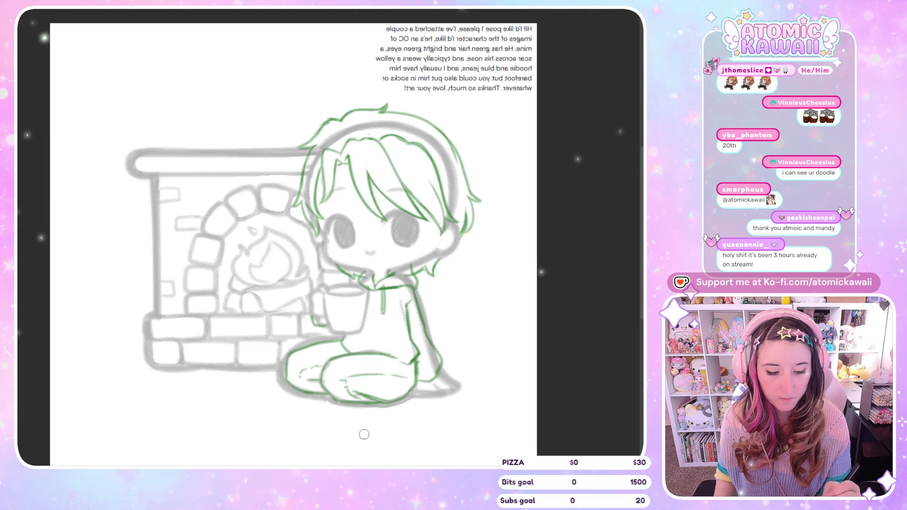
key("h")
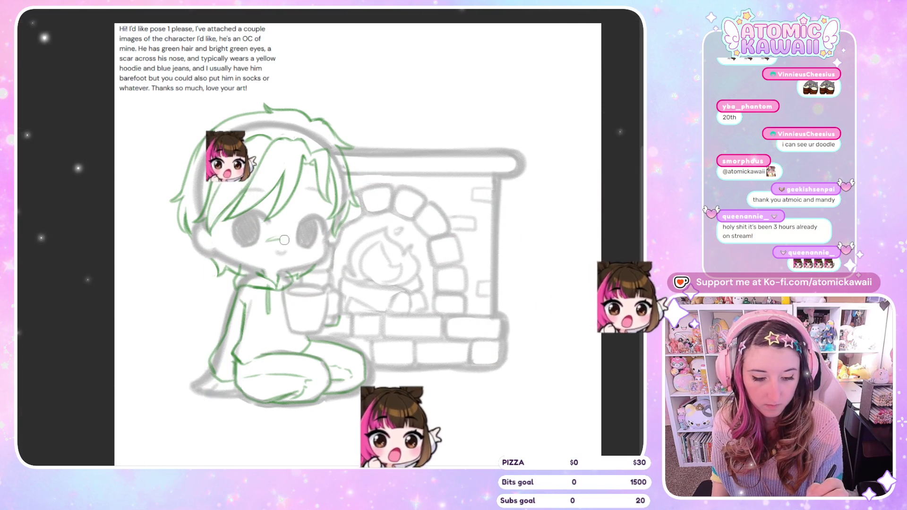
left_click_drag(275, 240, 289, 237)
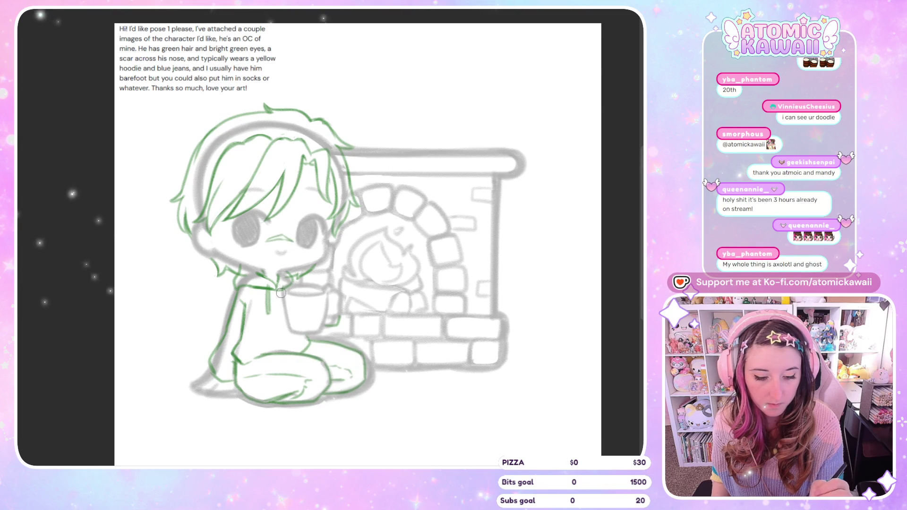
Step: Check the nose scar and face in mirrored view, then select the commission request text
key("h")
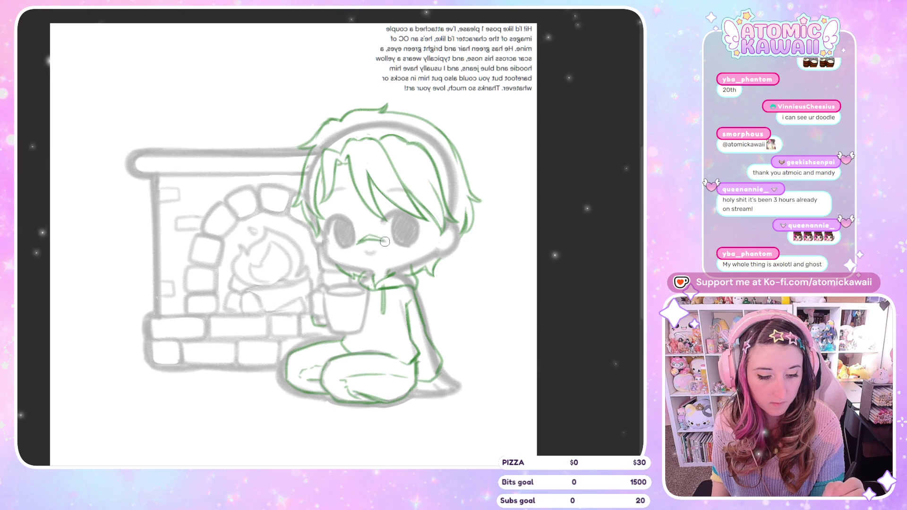
key("h")
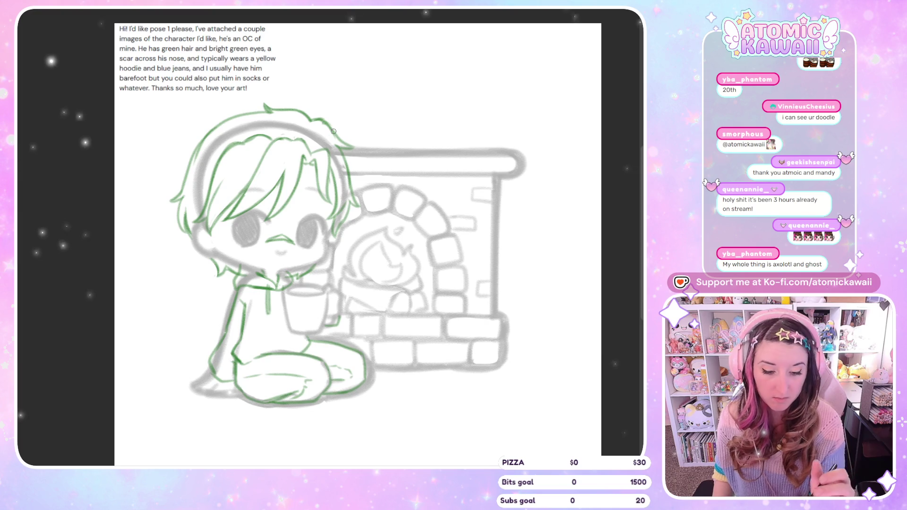
key("h")
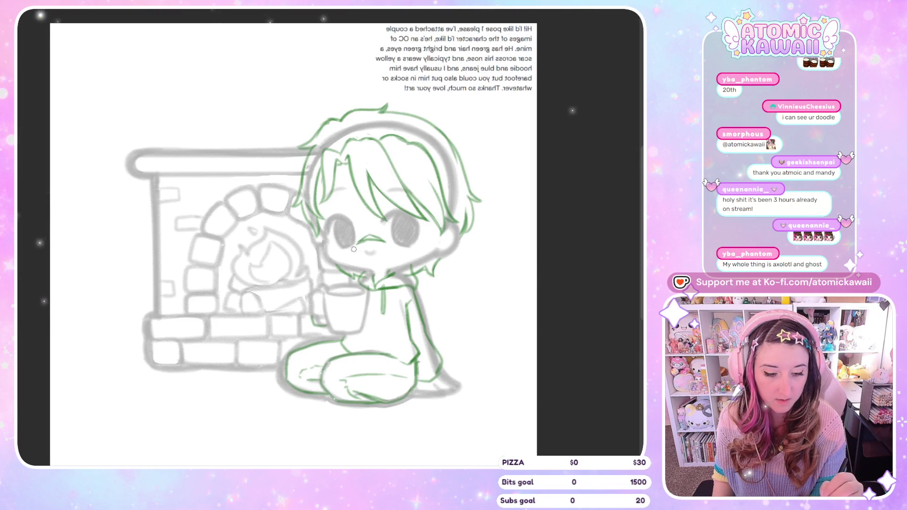
key("h")
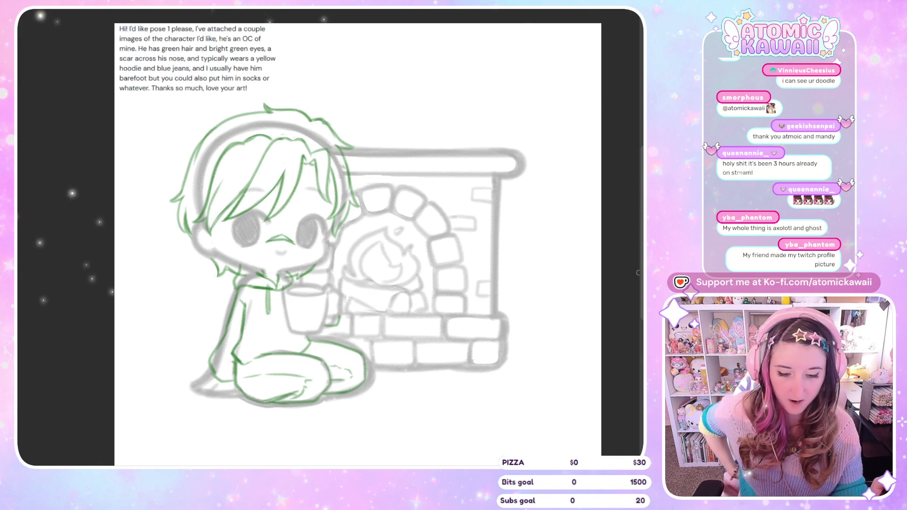
key("h")
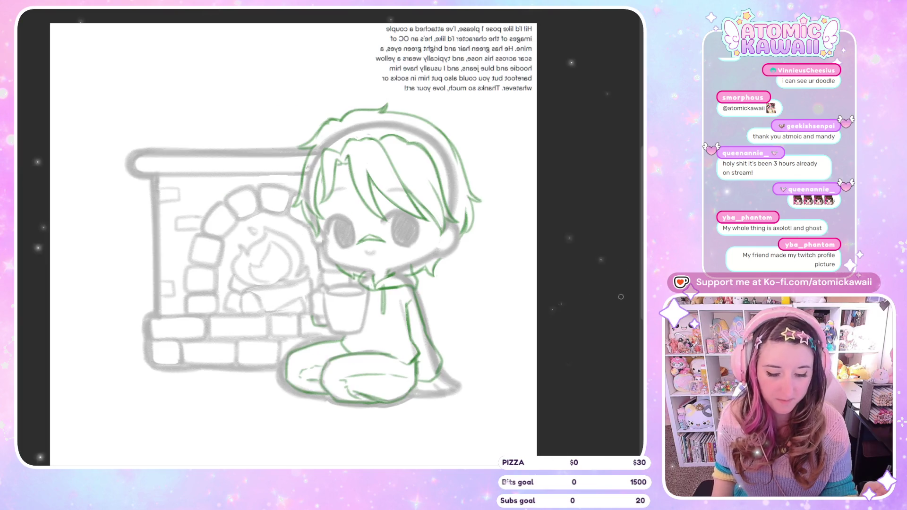
key("h")
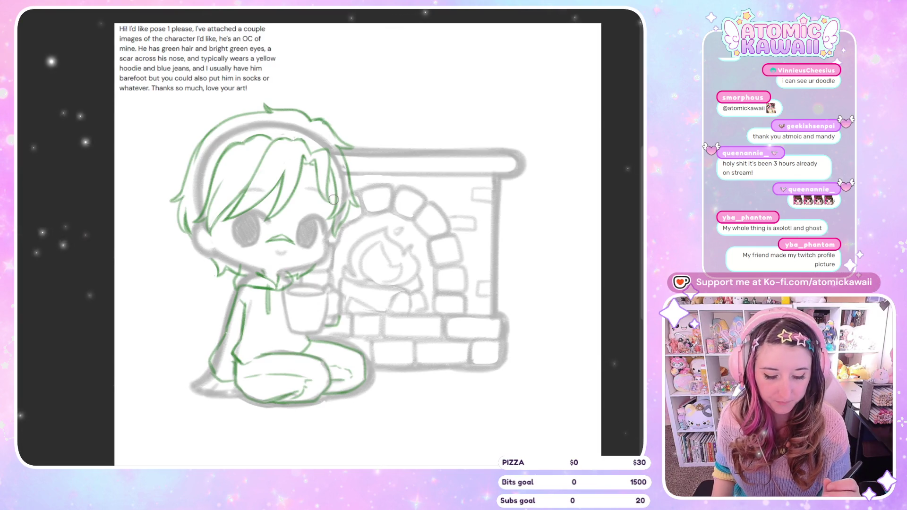
key("h")
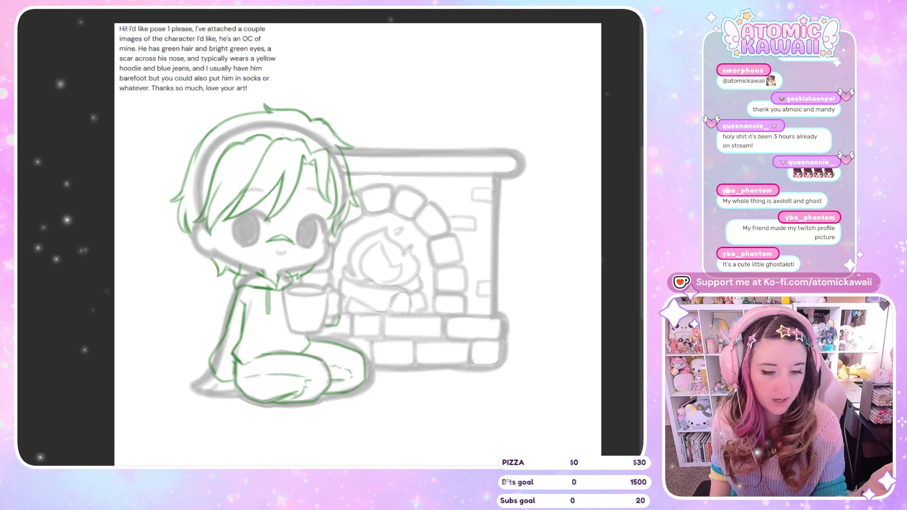
mouse_move(118, 24)
left_mouse_down()
mouse_move(308, 25)
mouse_move(305, 89)
mouse_move(208, 107)
mouse_move(78, 115)
left_mouse_up()
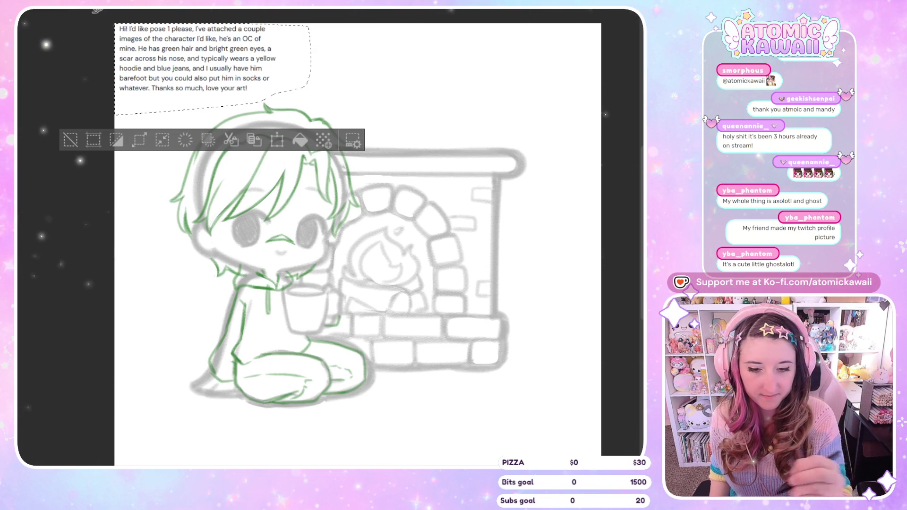
Step: Move the selected request text to its own layer and flip the canvas view
left_click(232, 147)
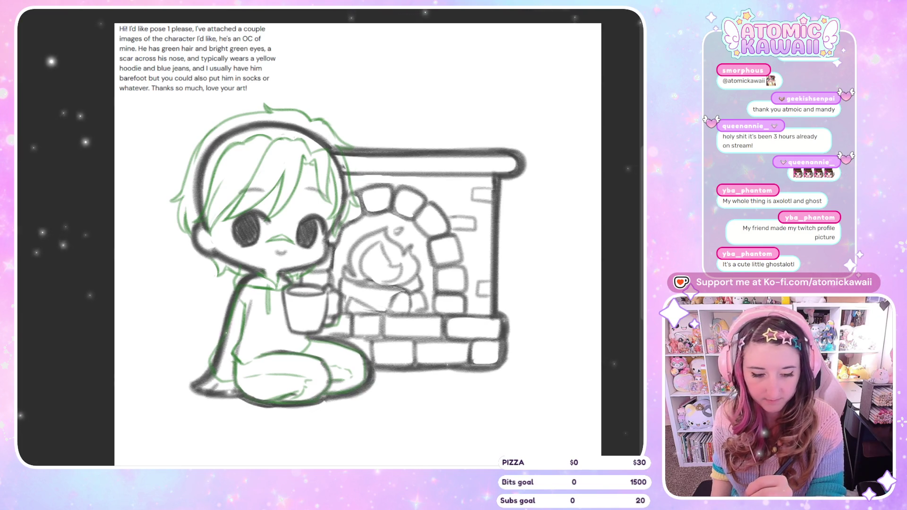
key("ctrl+h")
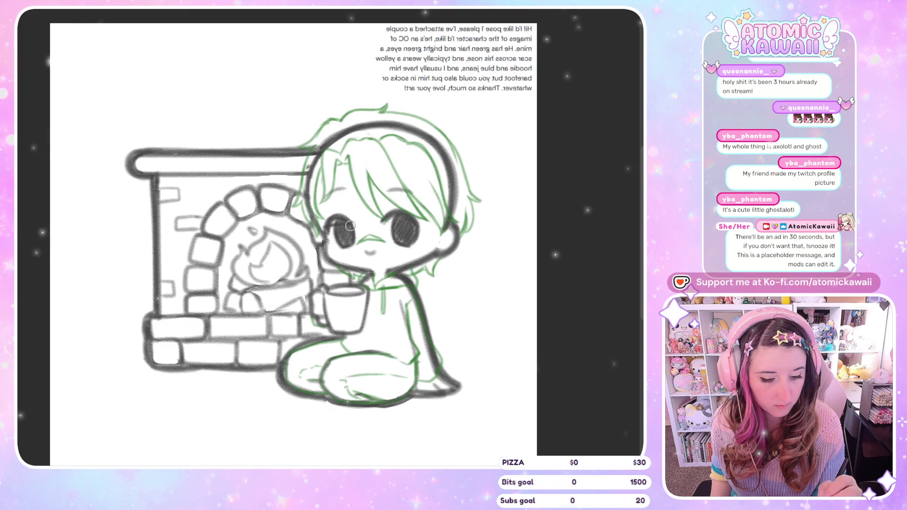
Step: Darken the left eye's upper lash line and darken and extend the right eye's
key("m")
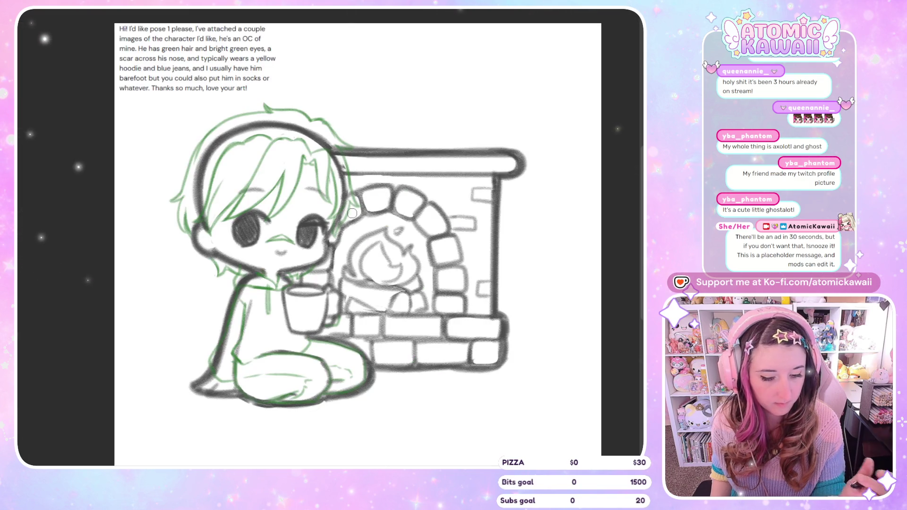
key("m")
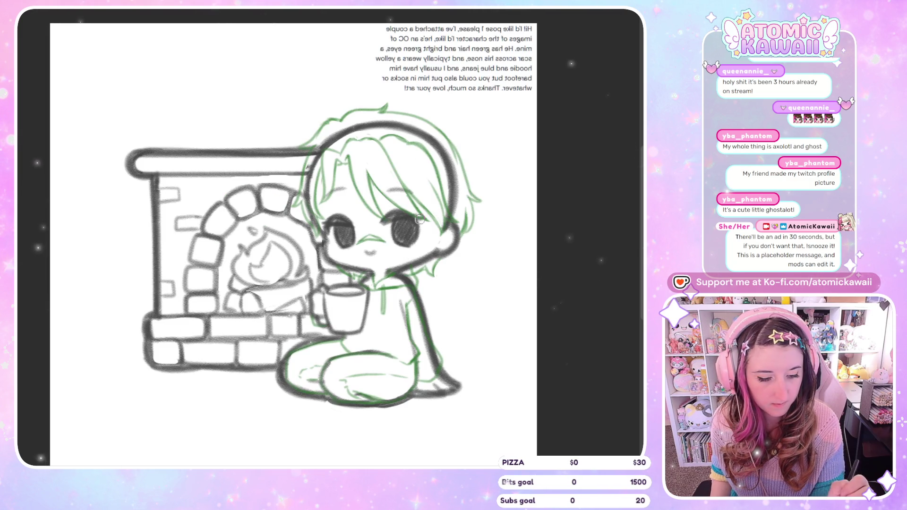
key("m")
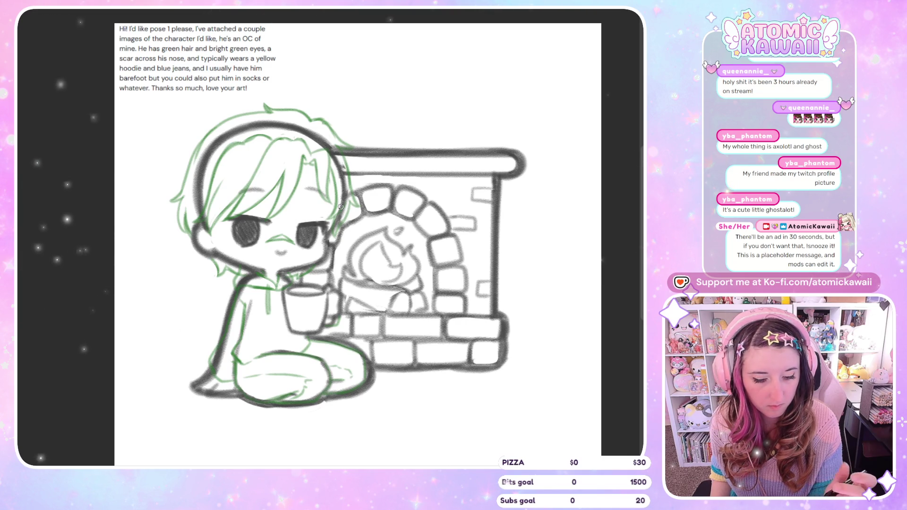
key("m")
left_click_drag(354, 224, 323, 221)
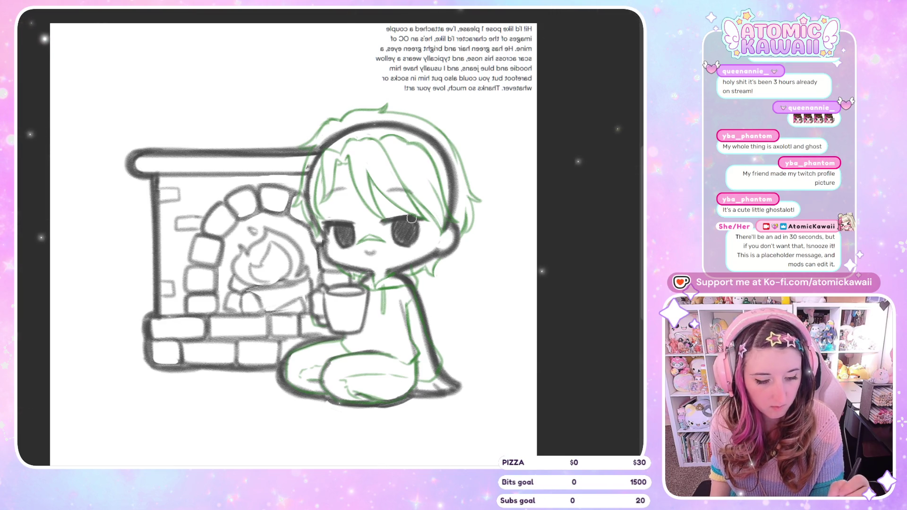
left_click_drag(413, 218, 422, 222)
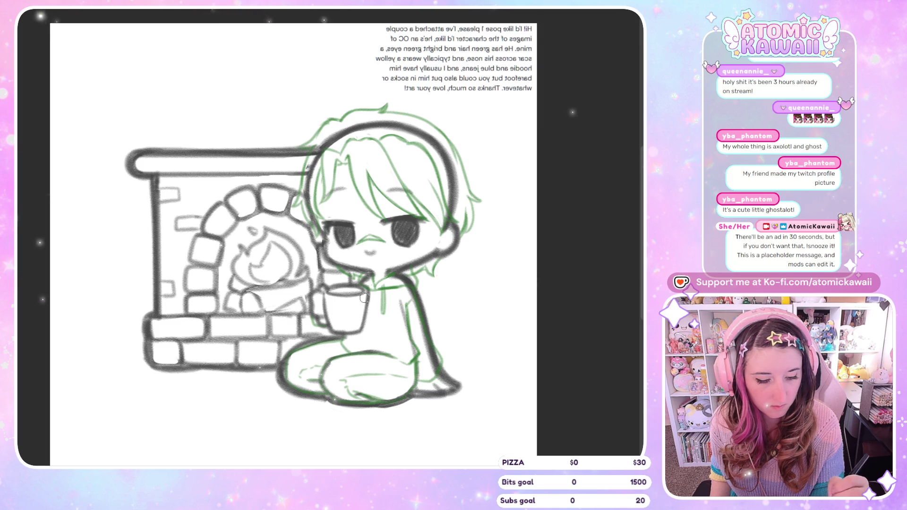
key("m")
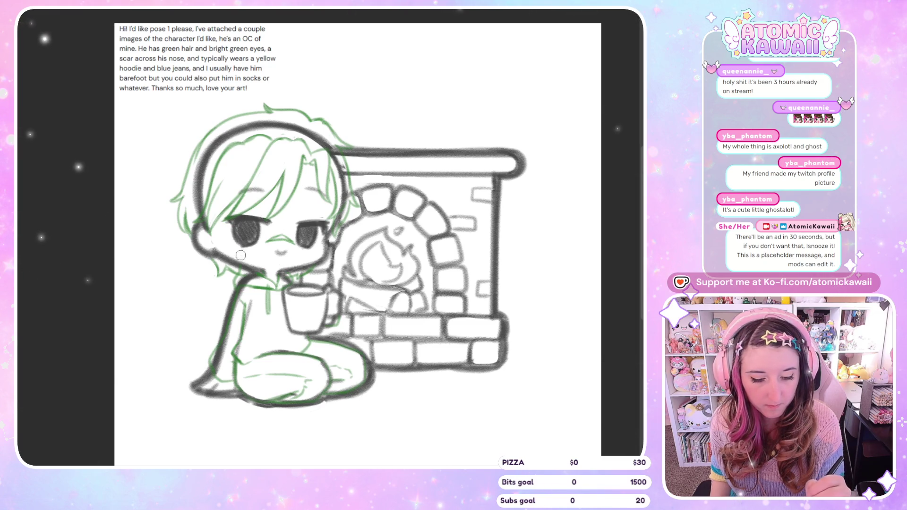
Step: Compare the face in mirrored and normal view to check symmetry and proportions
key("h")
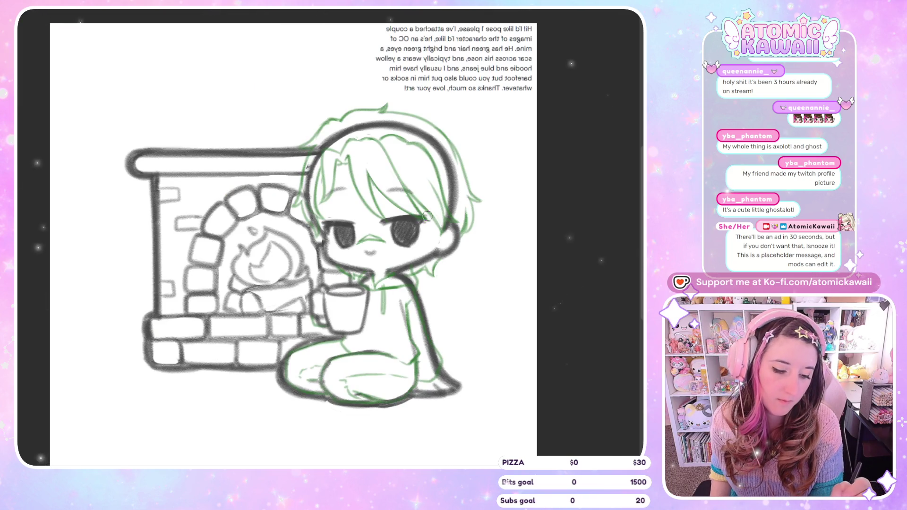
key("h")
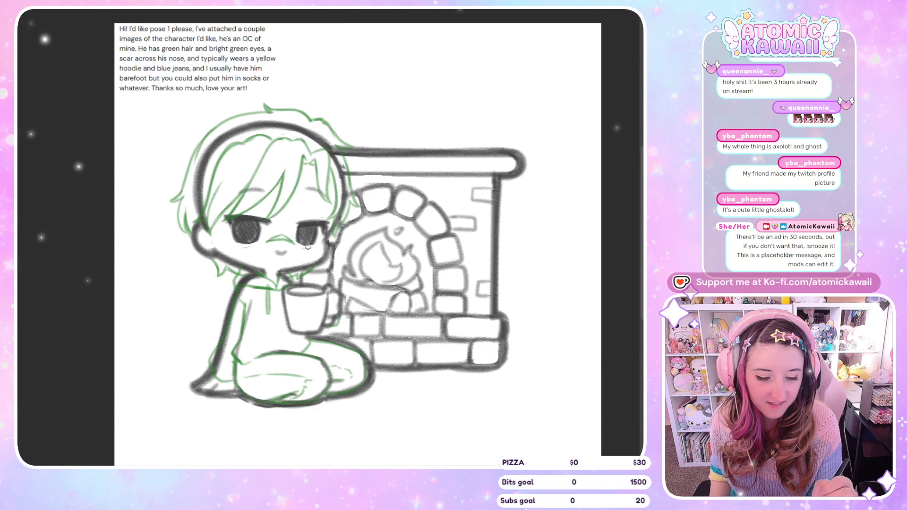
key("h")
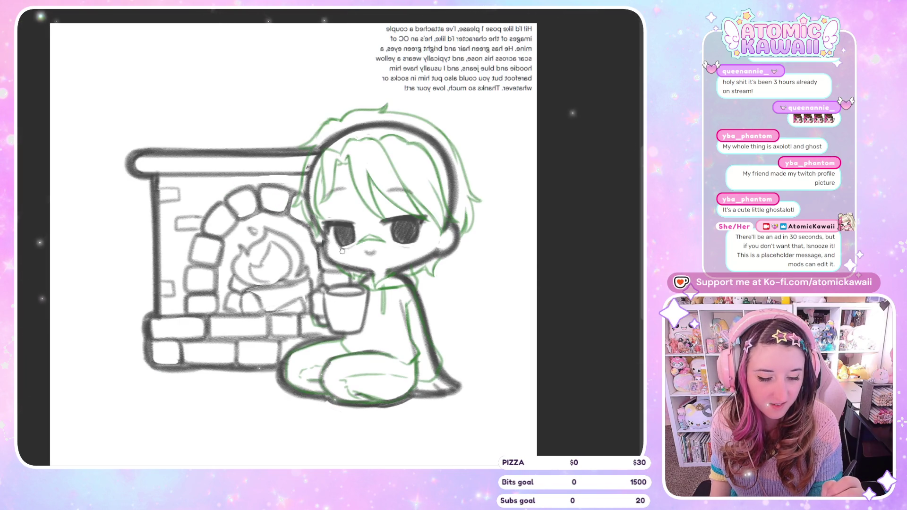
key("h")
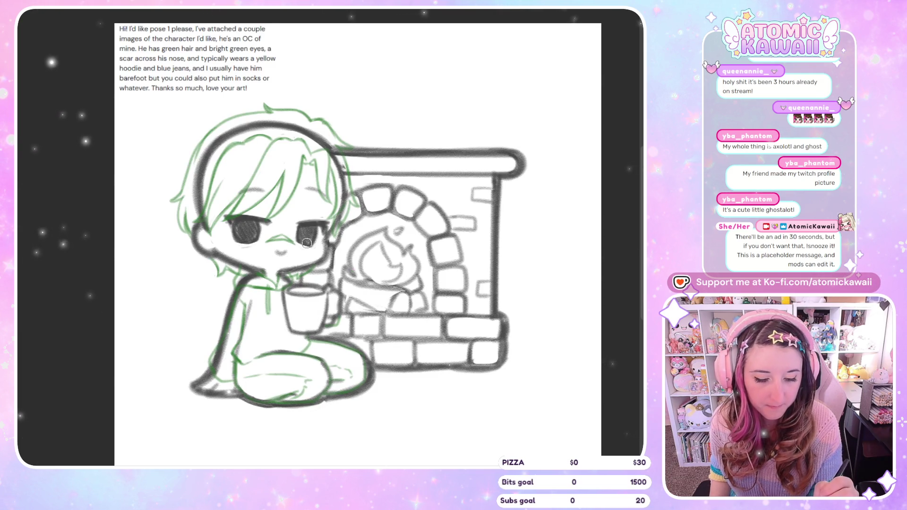
key("h")
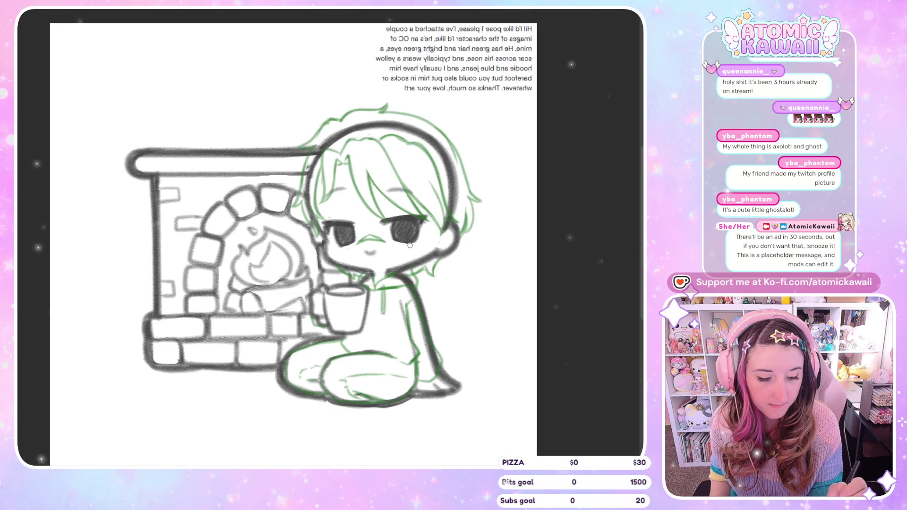
key("h")
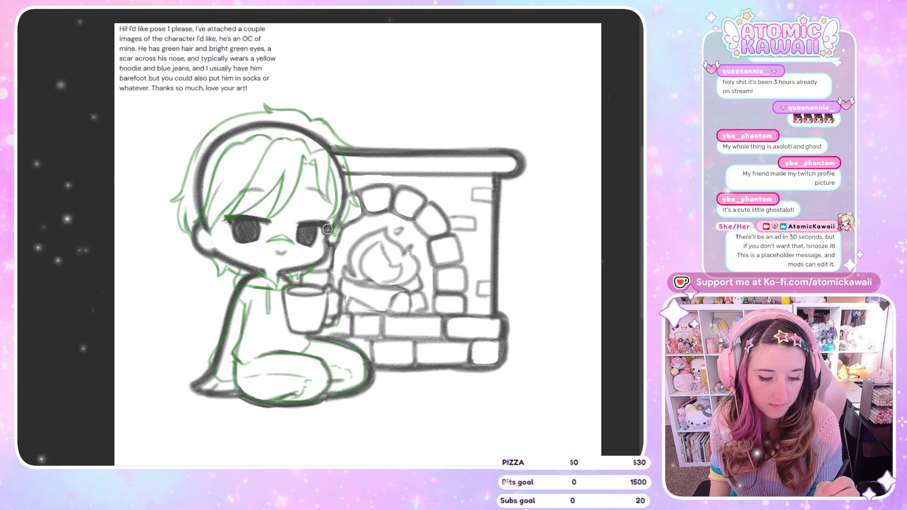
key("h")
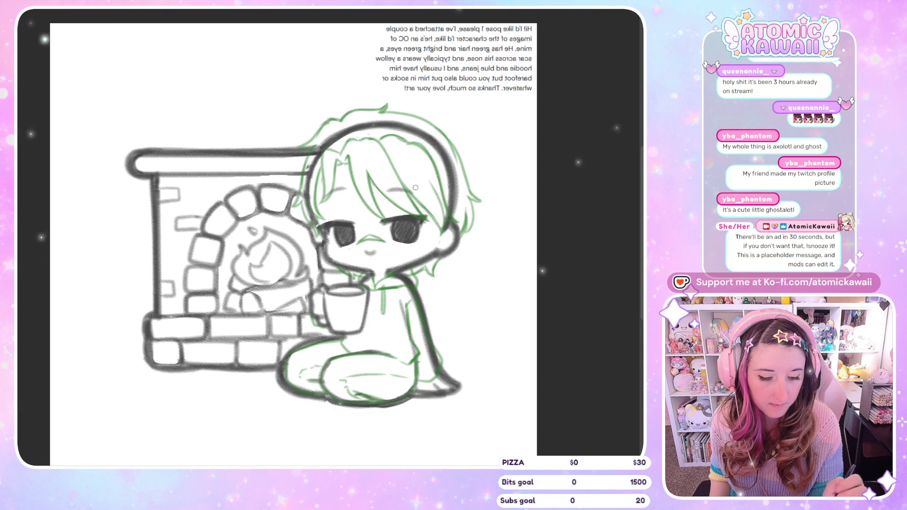
key("h")
key("h")
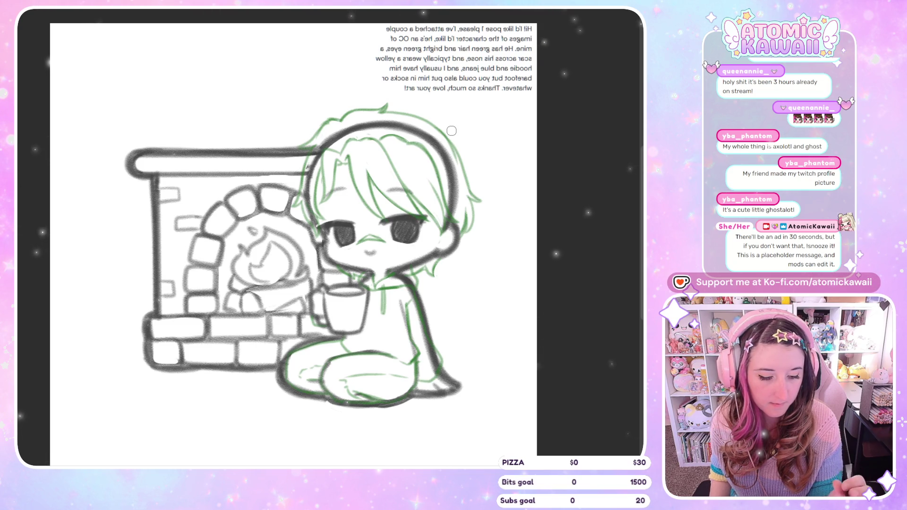
key("h")
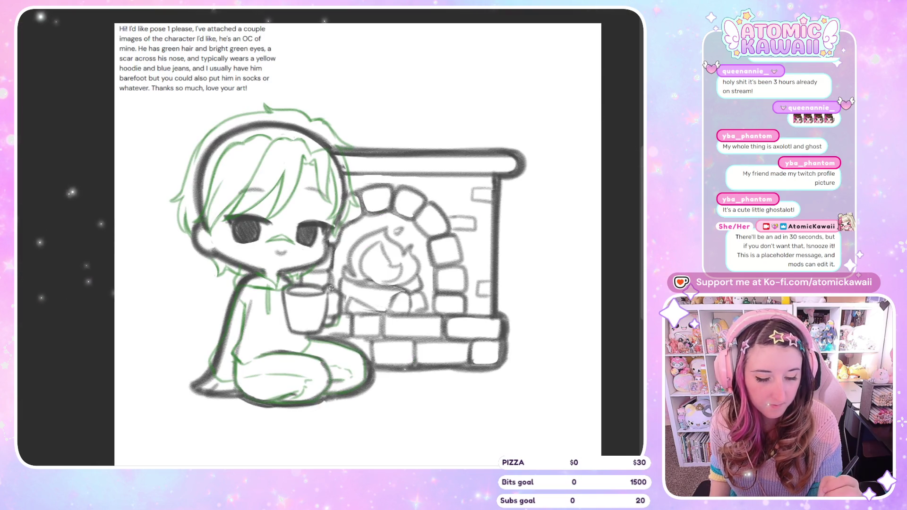
Step: Try an eyebrow over the left eye, undoing stray eyebrow and collar strokes while checking mirrored
key("h")
key("h")
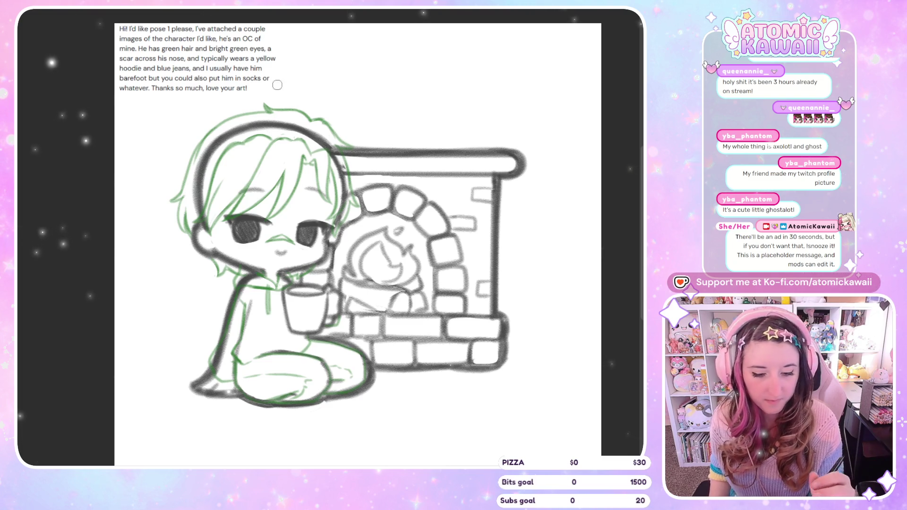
left_click_drag(270, 189, 248, 188)
key("ctrl+z")
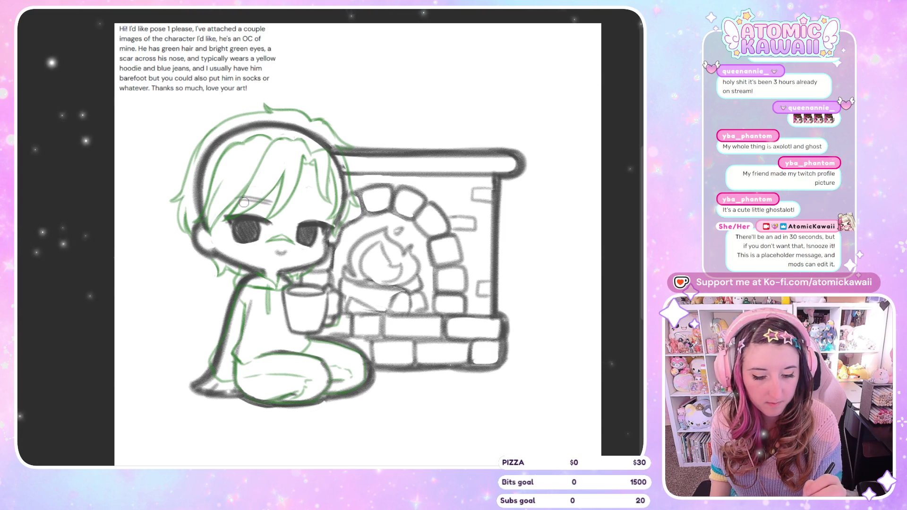
key("m")
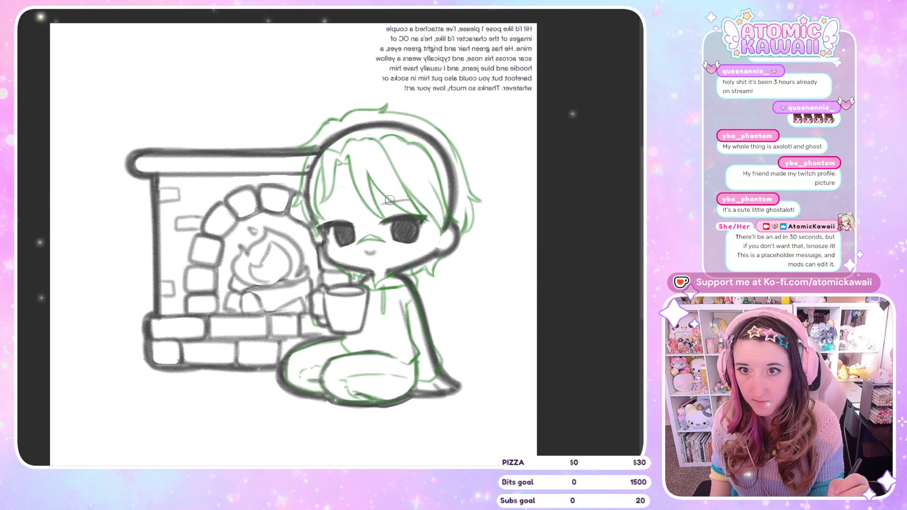
key("m")
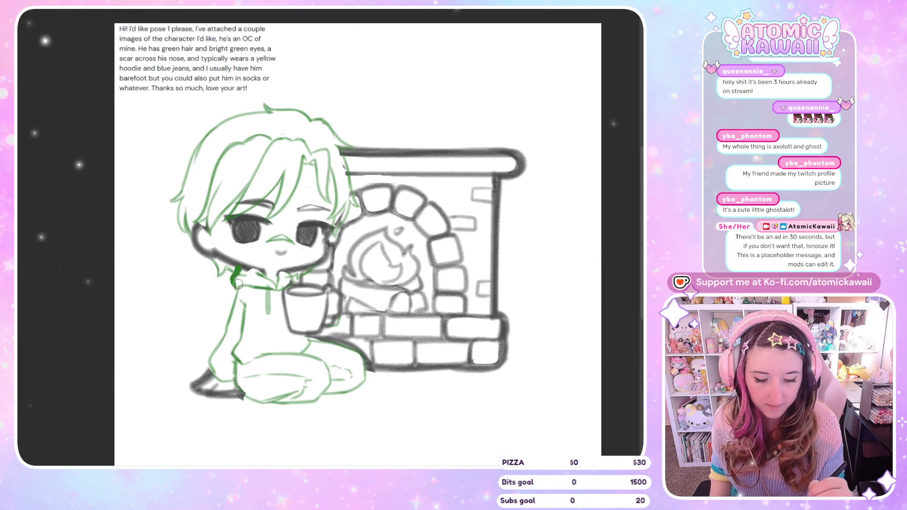
key("ctrl+z")
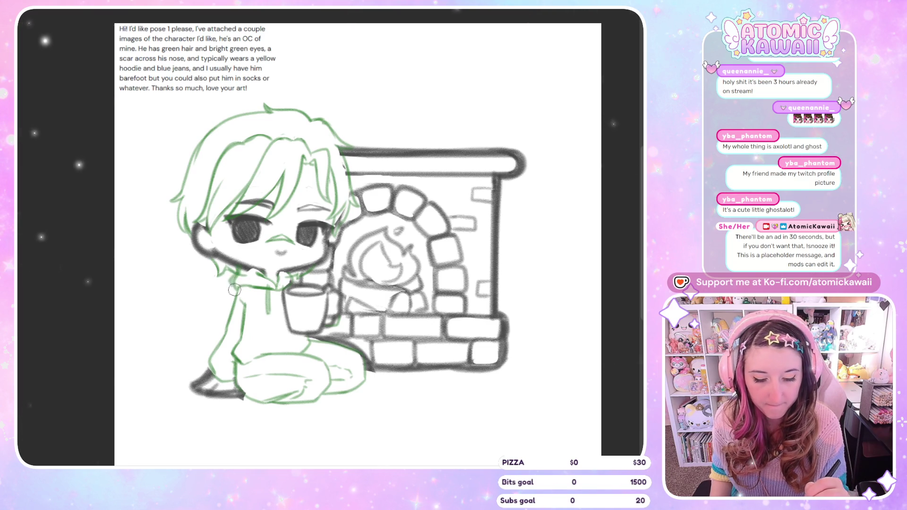
key("m")
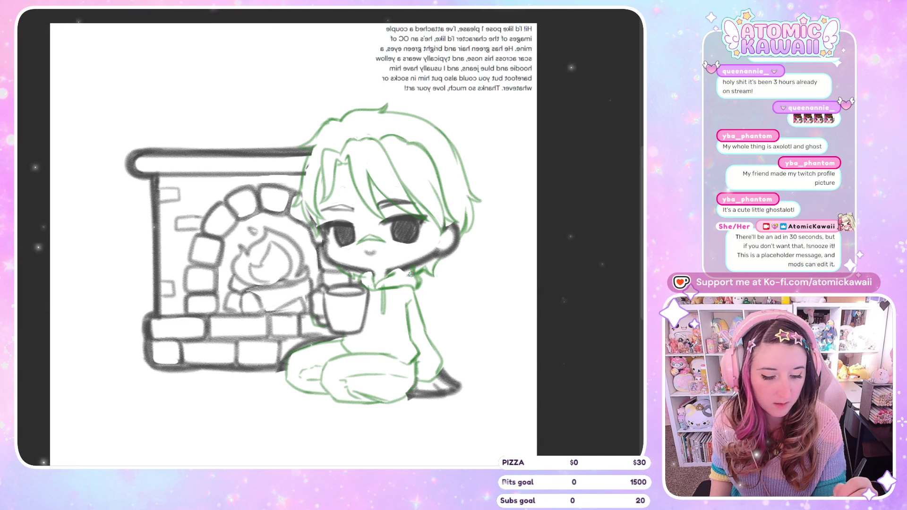
key("m")
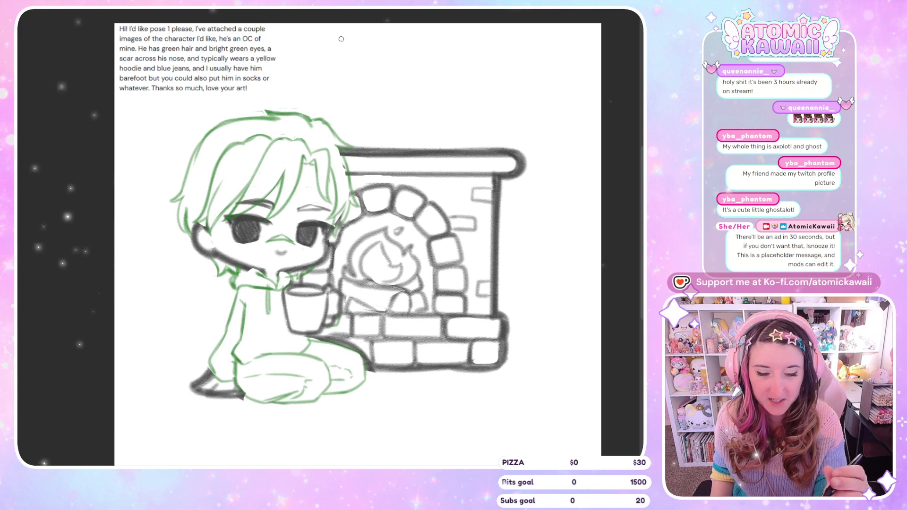
Step: Try a stroke along the hair's left outline, undo it, and recheck the hair mirrored
key("h")
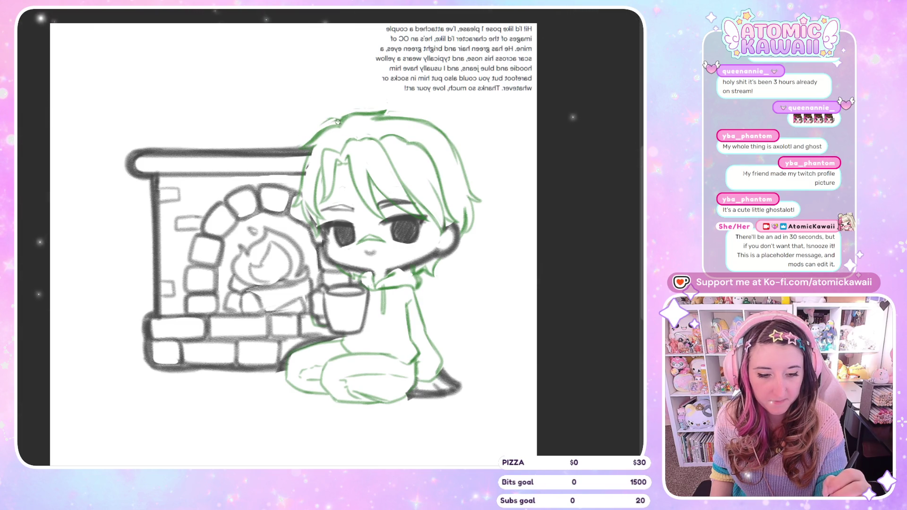
key("h")
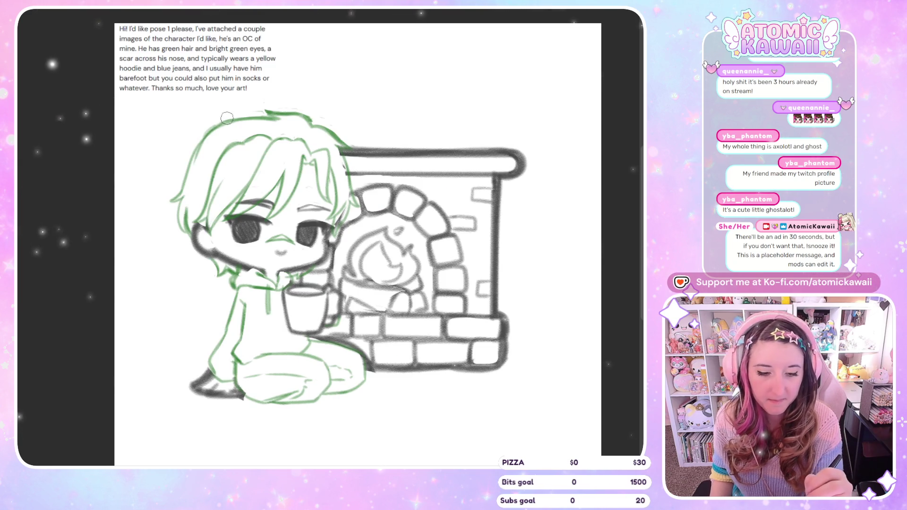
mouse_move(262, 111)
left_mouse_down()
mouse_move(222, 123)
mouse_move(187, 177)
left_mouse_up()
key("ctrl+z")
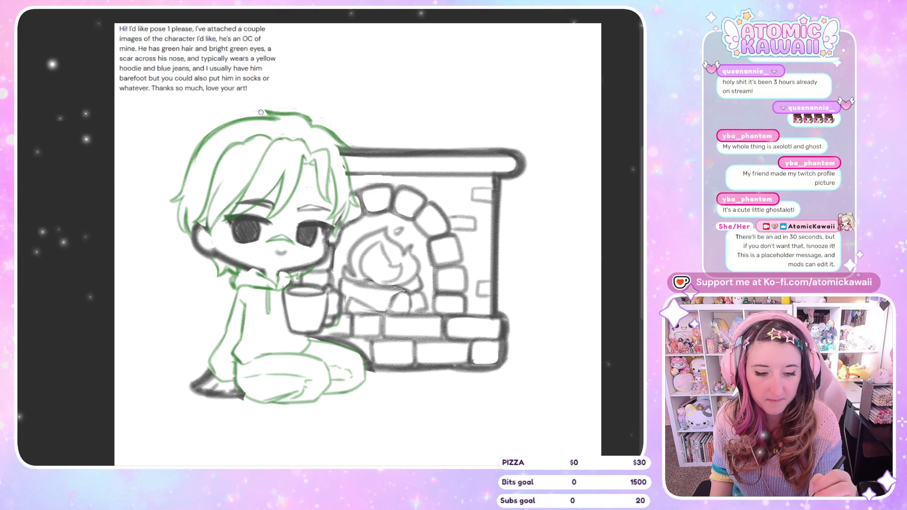
key("m")
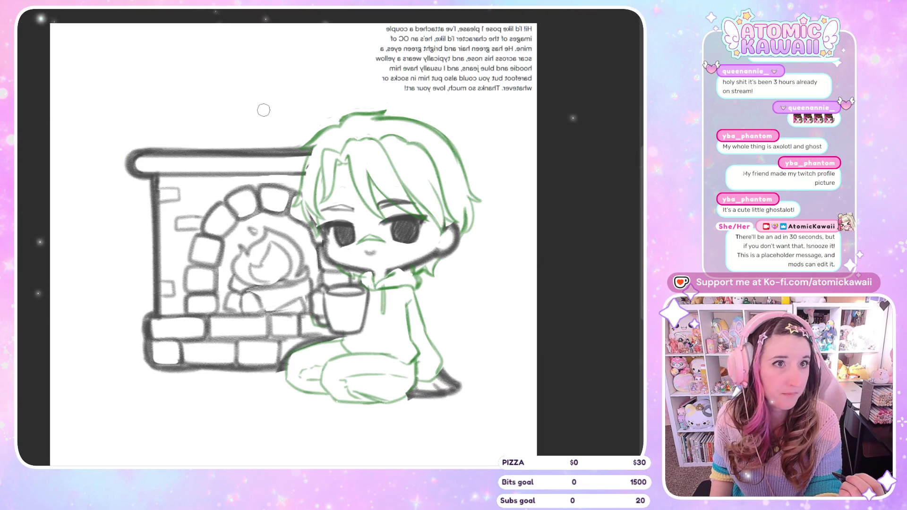
key("m")
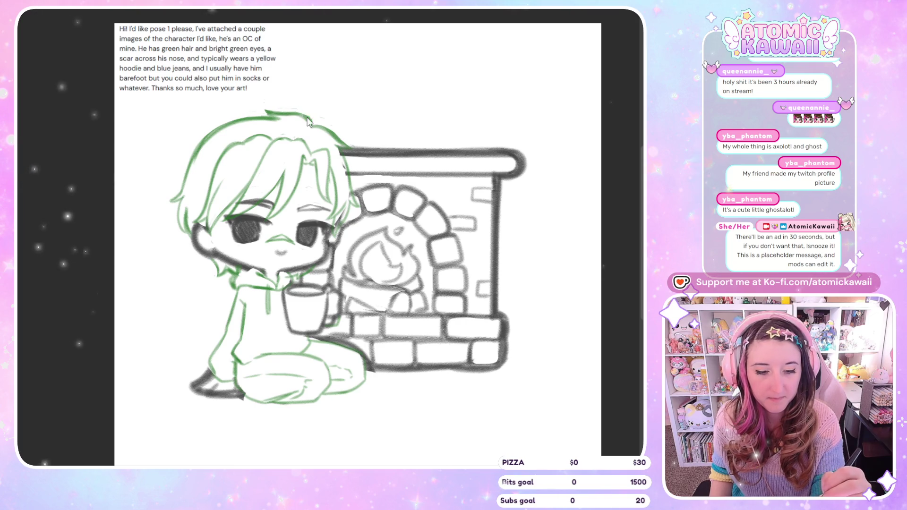
key("m")
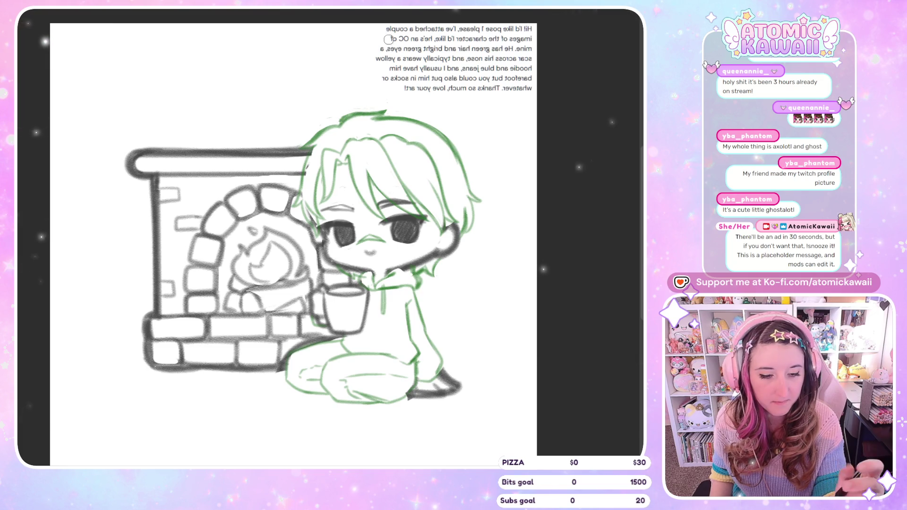
key("m")
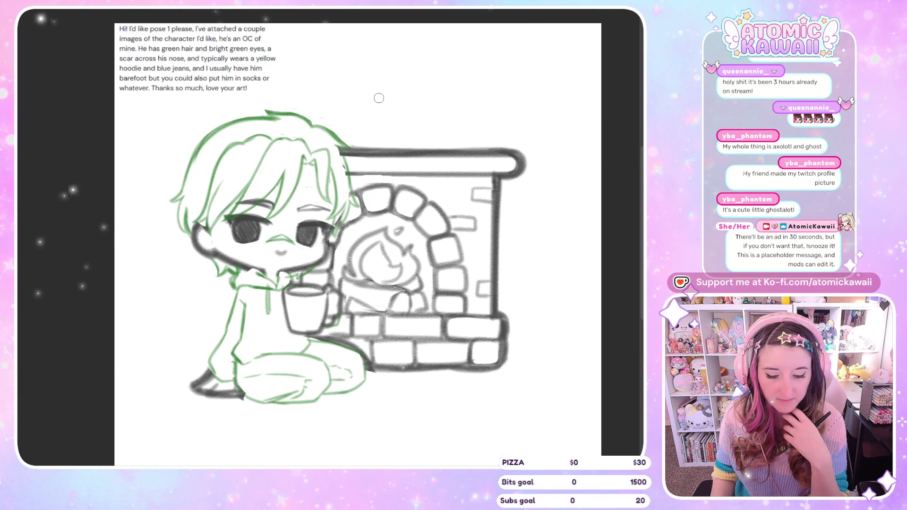
key("m")
Step: Erase part of the dark line under the feet and recheck the drawing in mirrored view
key("h")
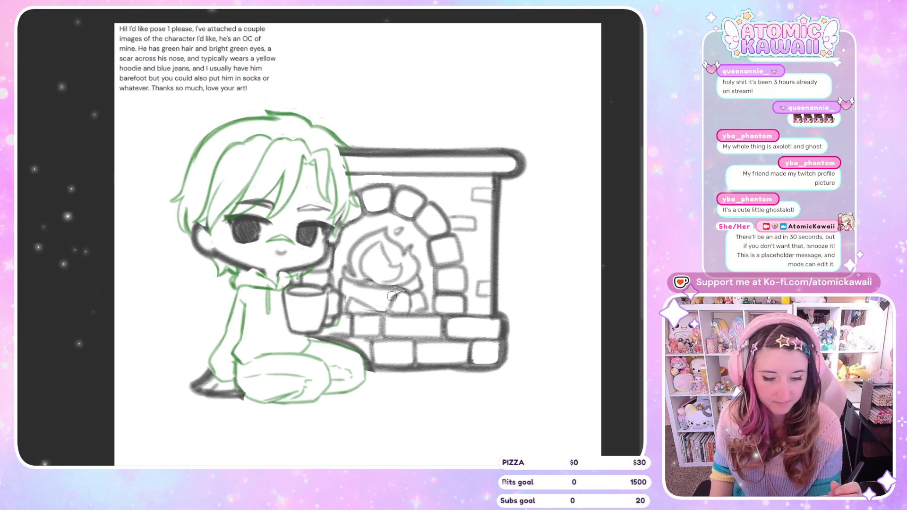
key("h")
left_click_drag(408, 397, 407, 399)
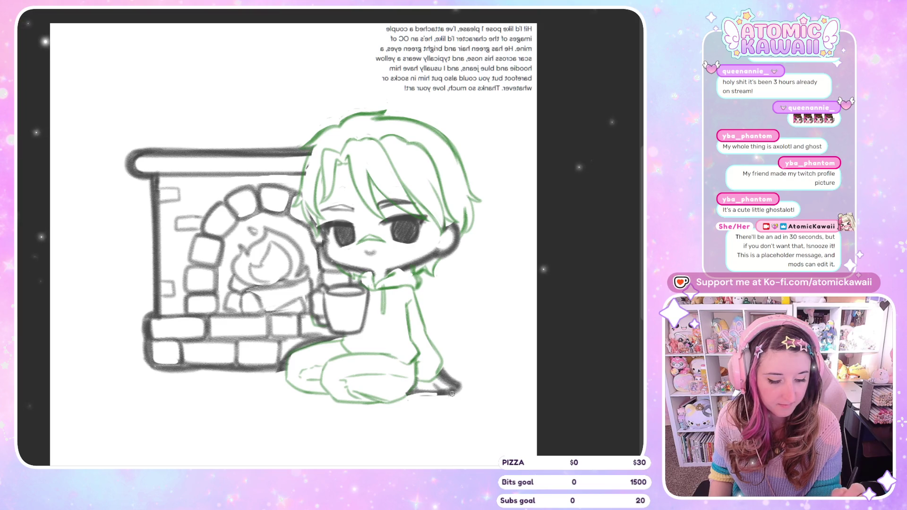
key("h")
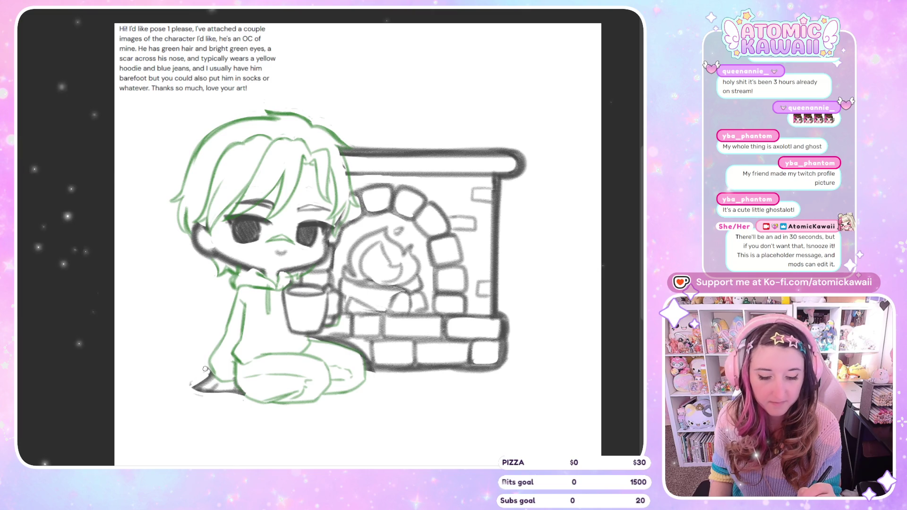
key("h")
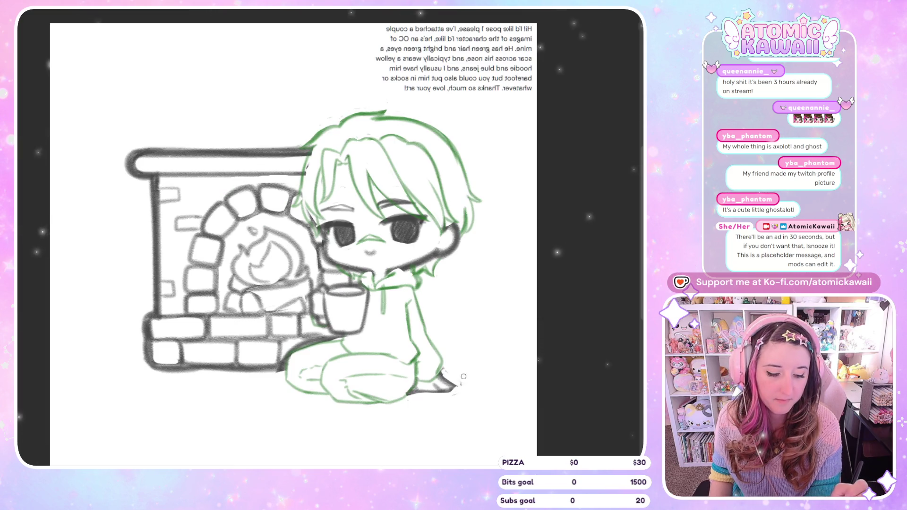
key("h")
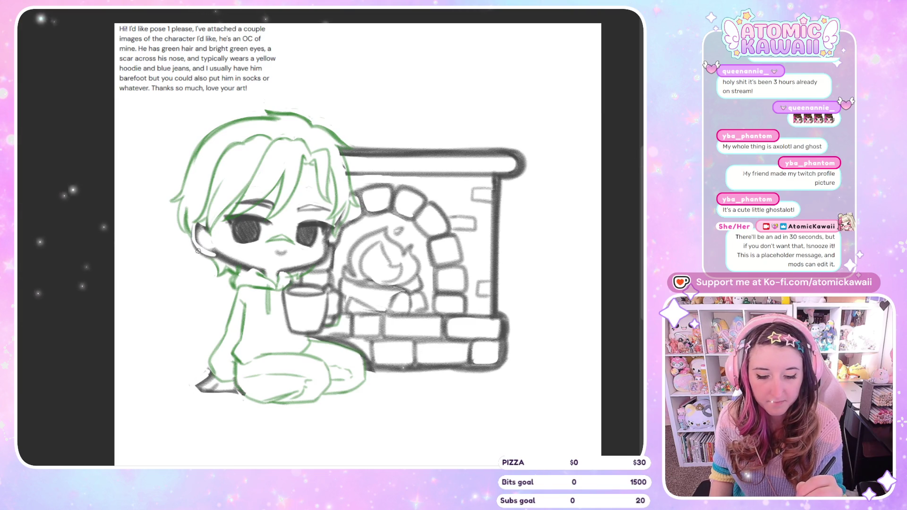
key("h")
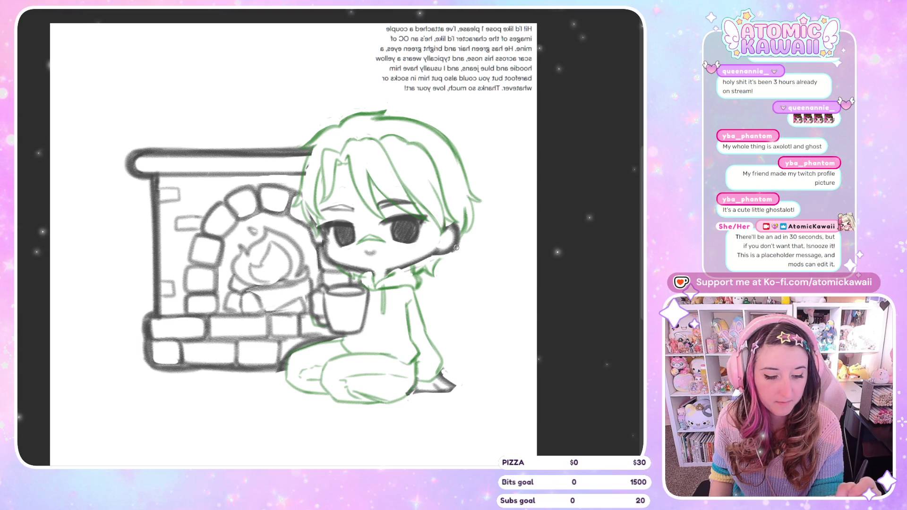
key("h")
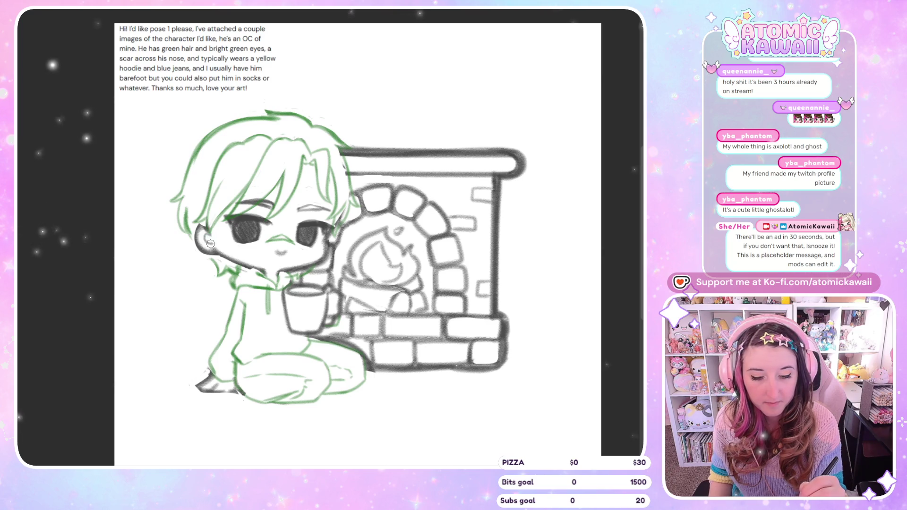
key("h")
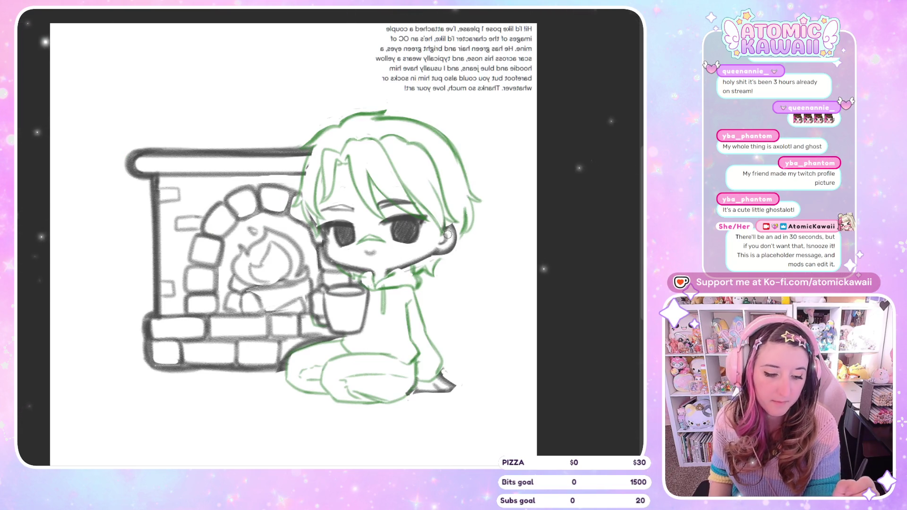
key("h")
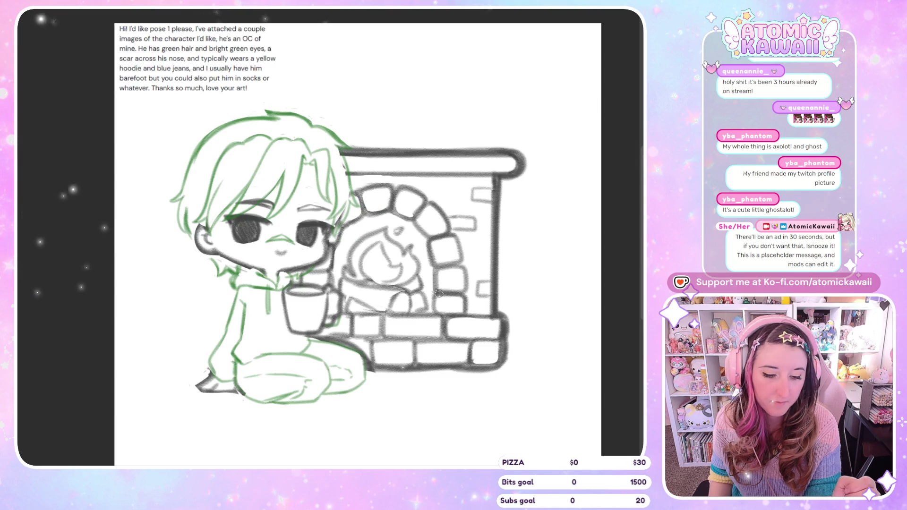
key("h")
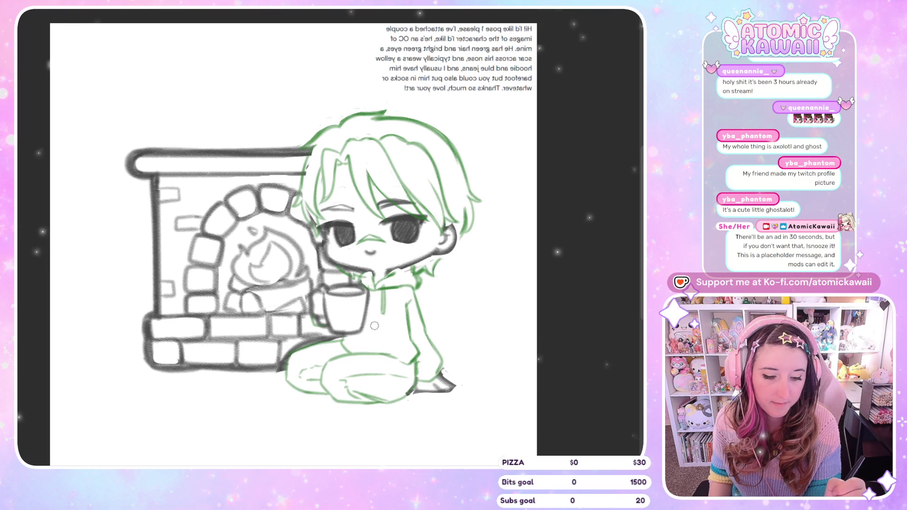
key("h")
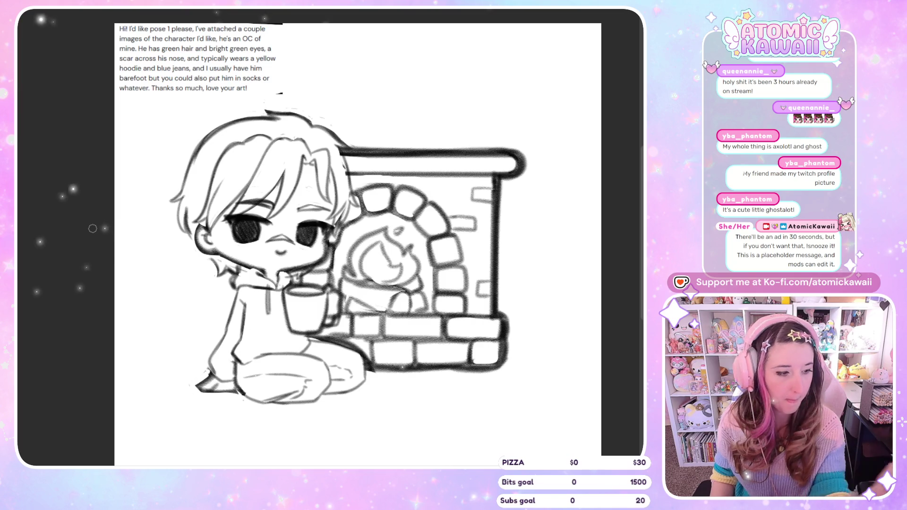
key("h")
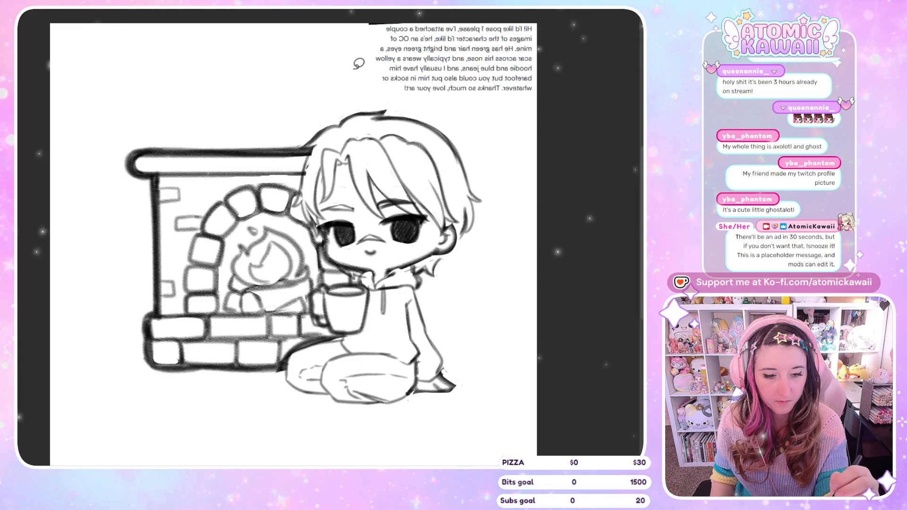
key("h")
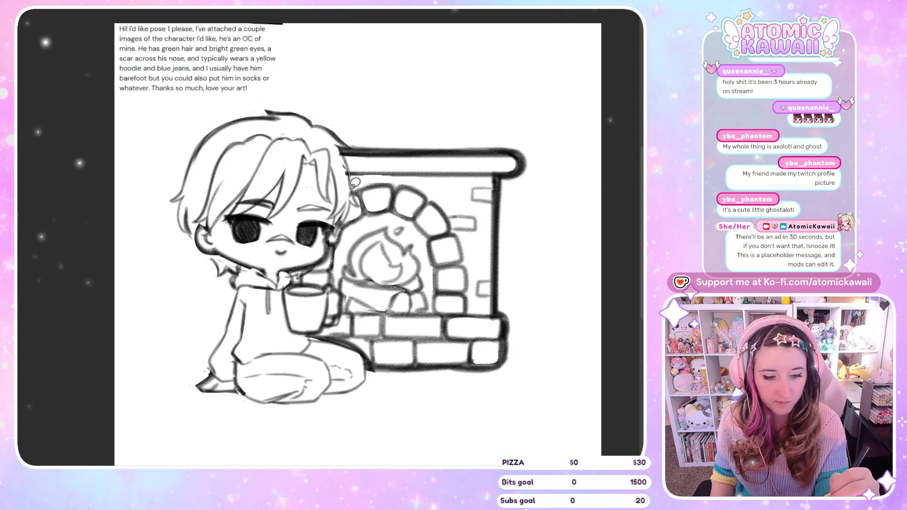
left_click_drag(349, 188, 343, 165)
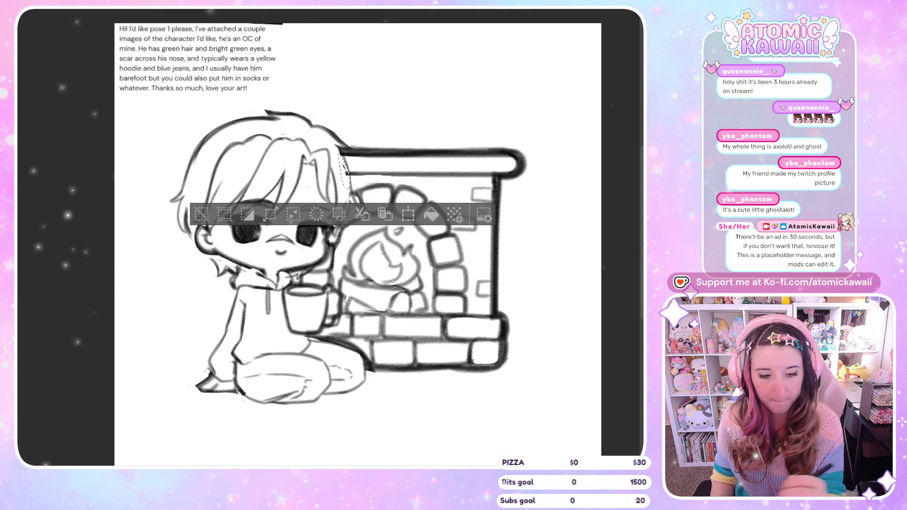
key("ctrl+d")
key("h")
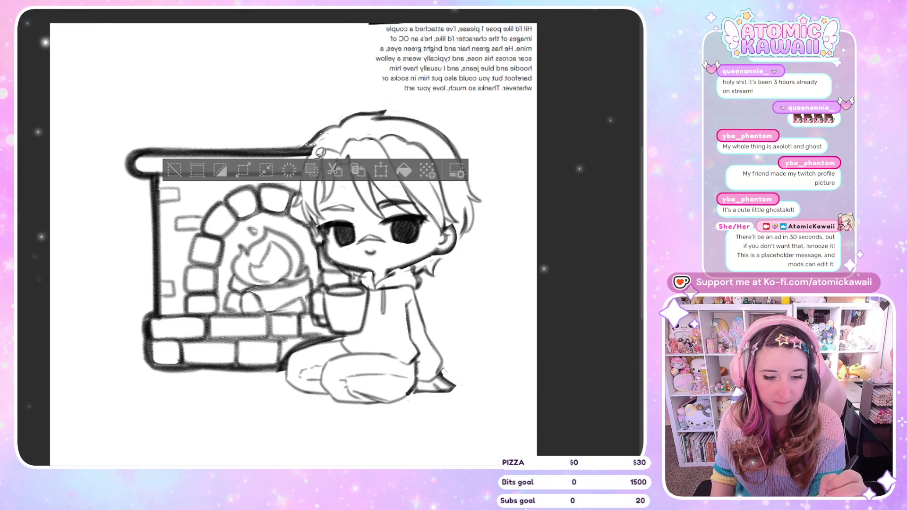
key("h")
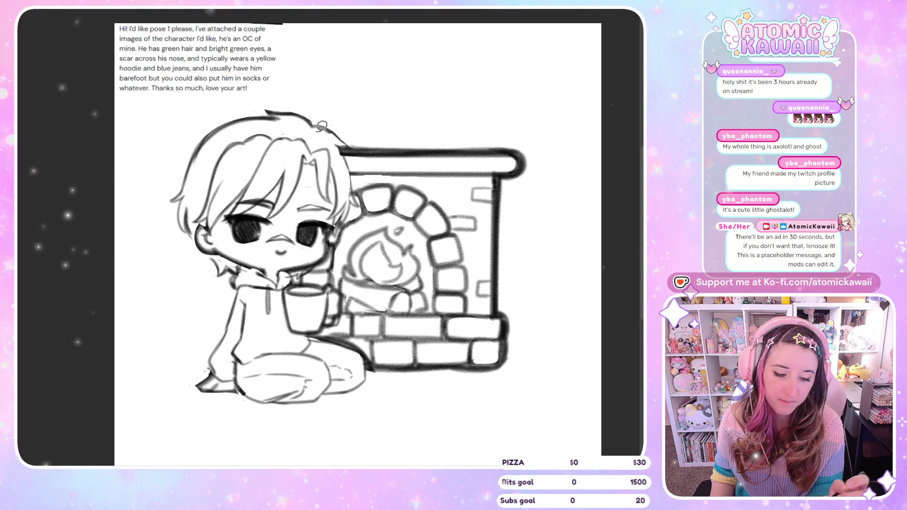
left_click_drag(410, 375, 371, 376)
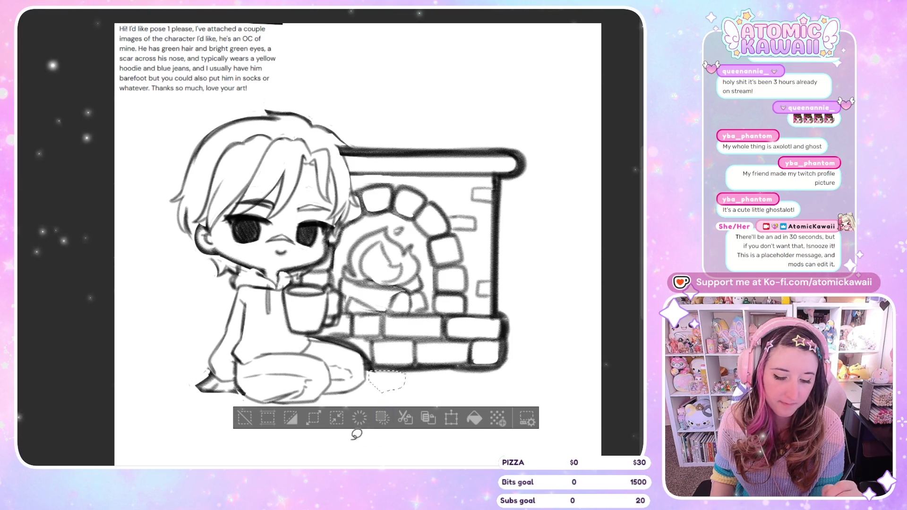
left_click(364, 433)
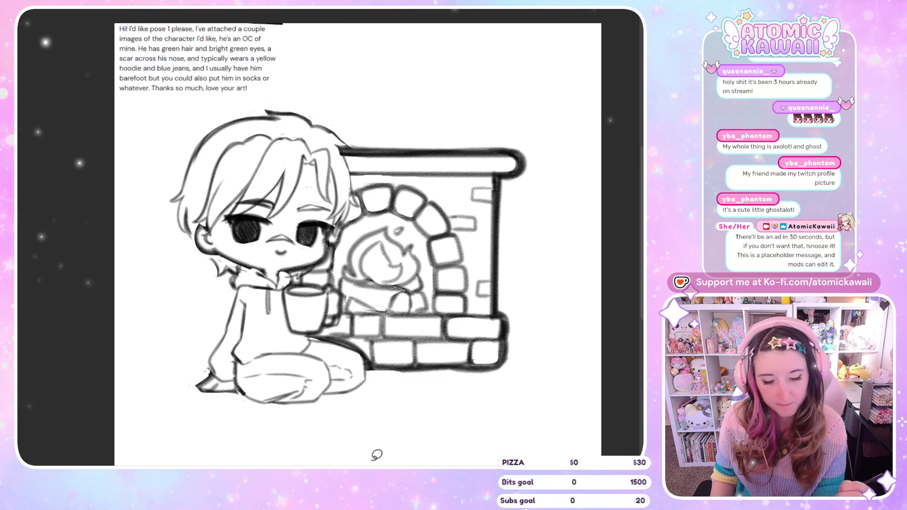
left_click(289, 279)
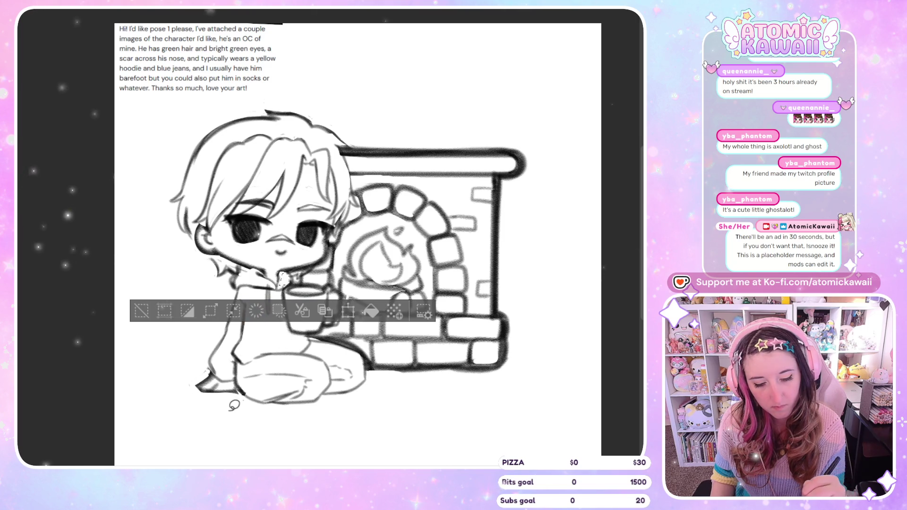
left_click(255, 269)
left_click(256, 270)
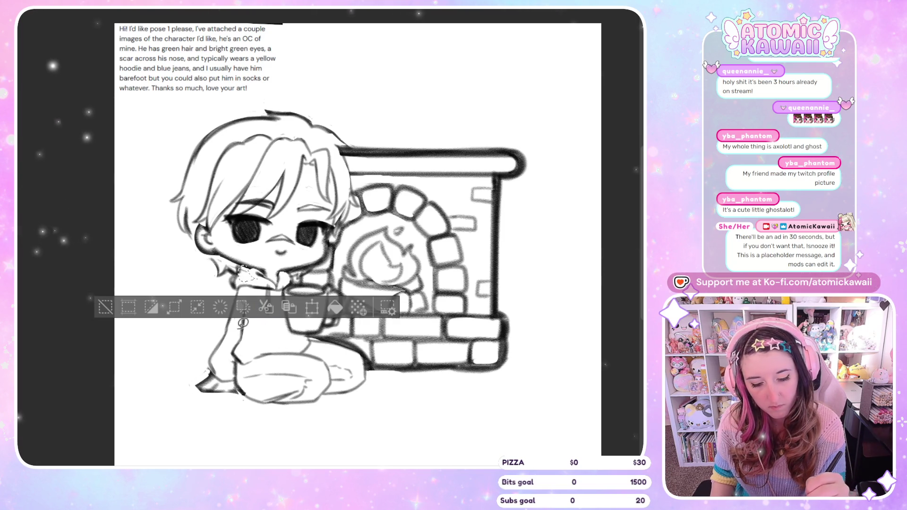
left_click(241, 359)
key("h")
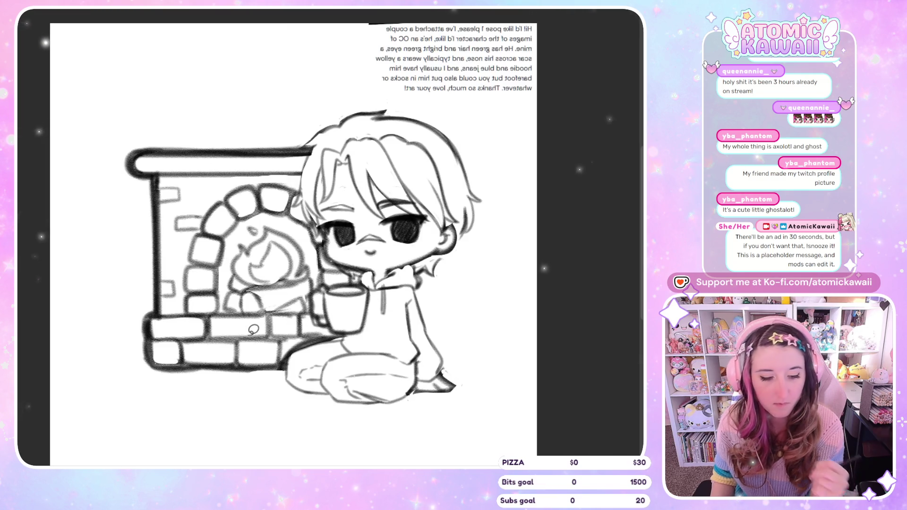
key("h")
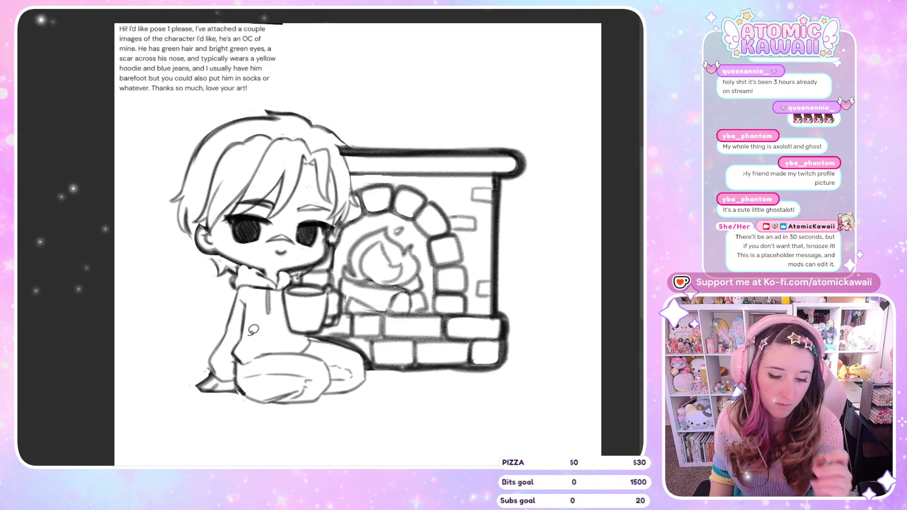
mouse_move(294, 267)
left_mouse_down()
mouse_move(311, 269)
mouse_move(283, 278)
left_mouse_up()
key("Delete")
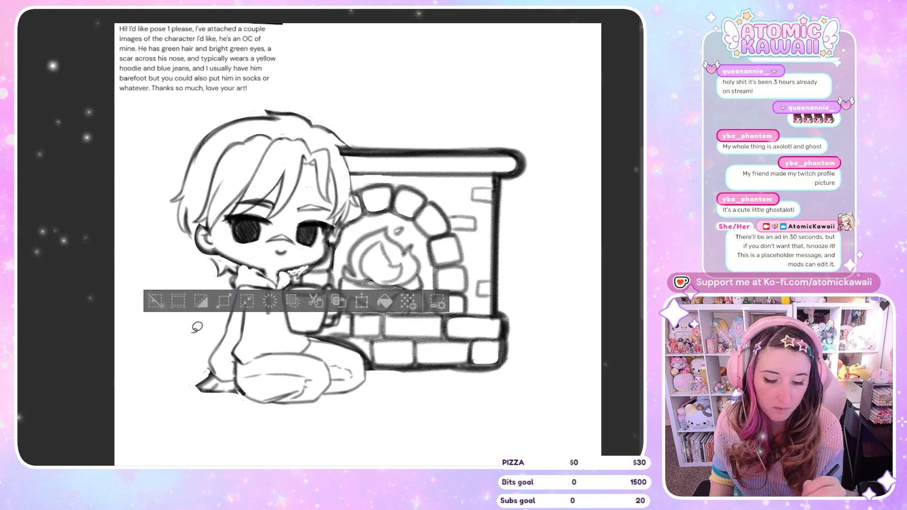
left_click_drag(126, 380, 149, 379)
key("ctrl+d")
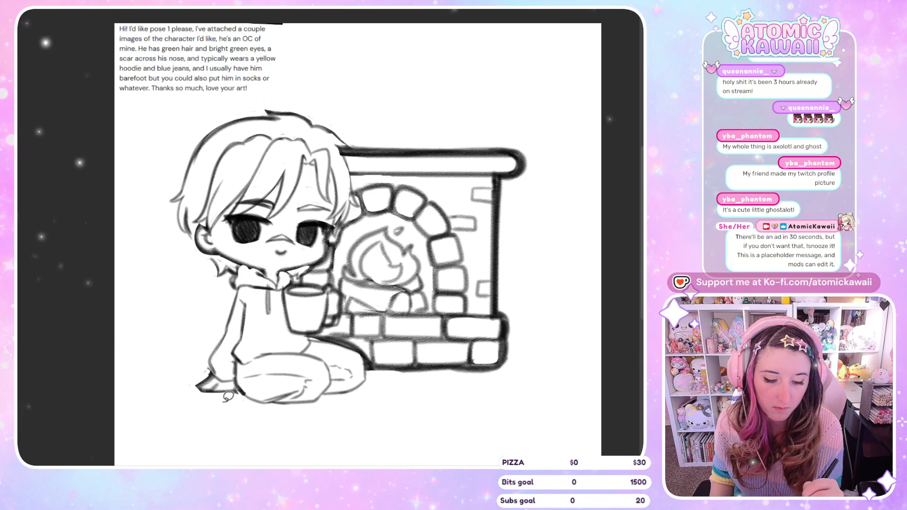
key("h")
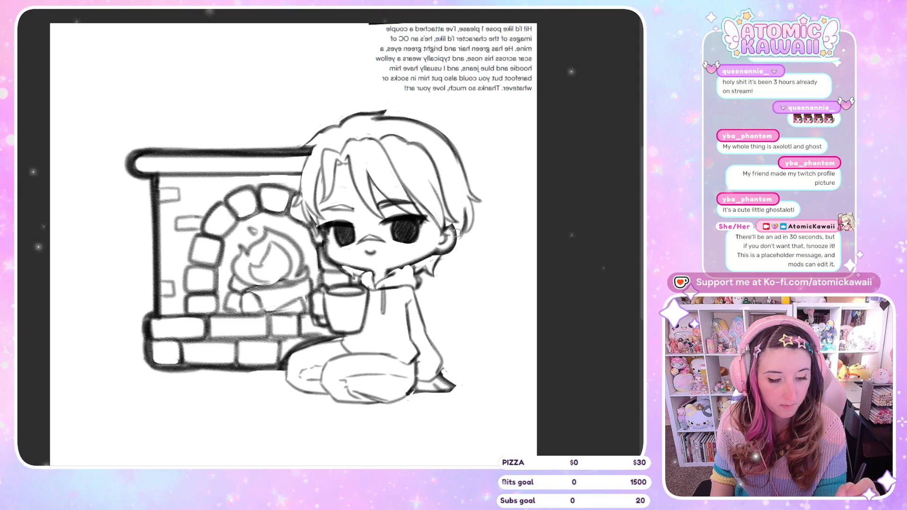
key("h")
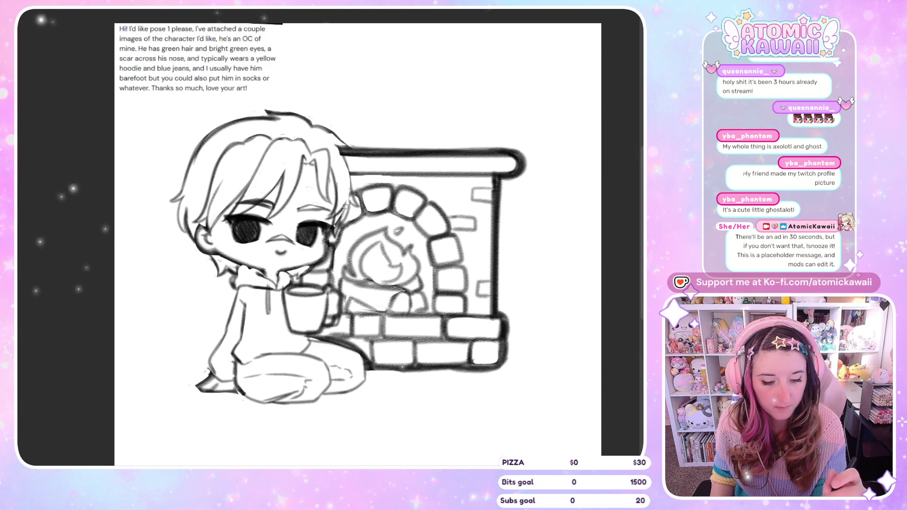
key("h")
key("h")
key("h")
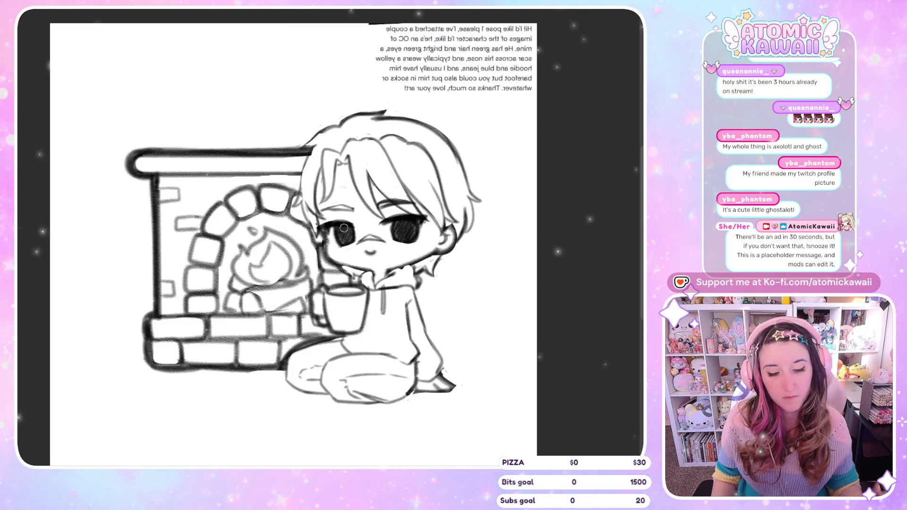
key("h")
key("h")
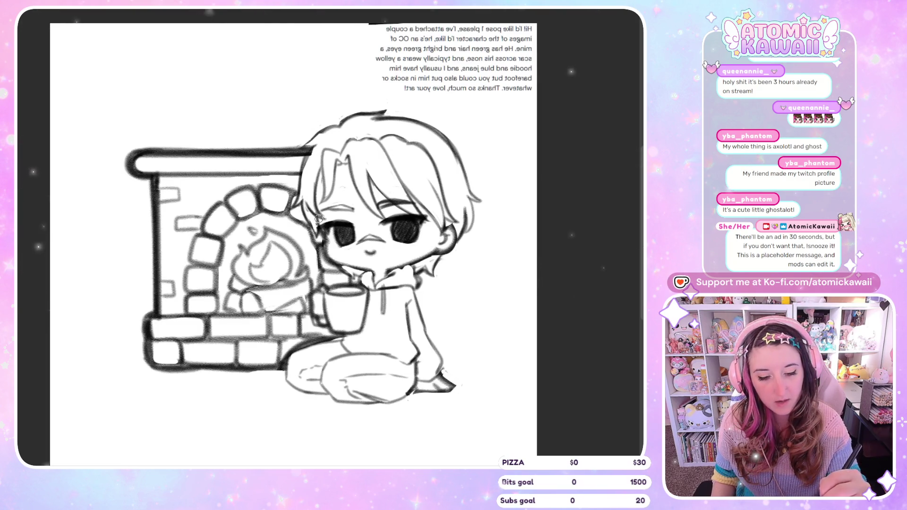
key("h")
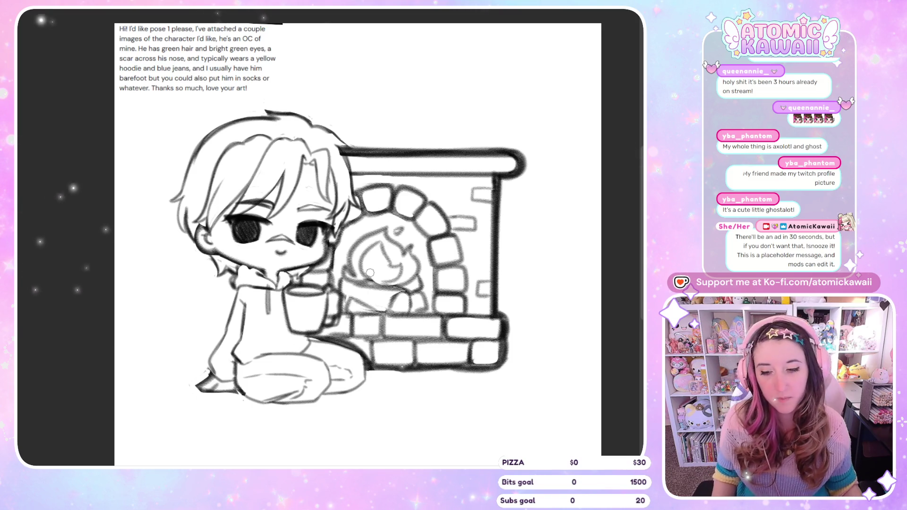
scroll(343, 118, "down", 2)
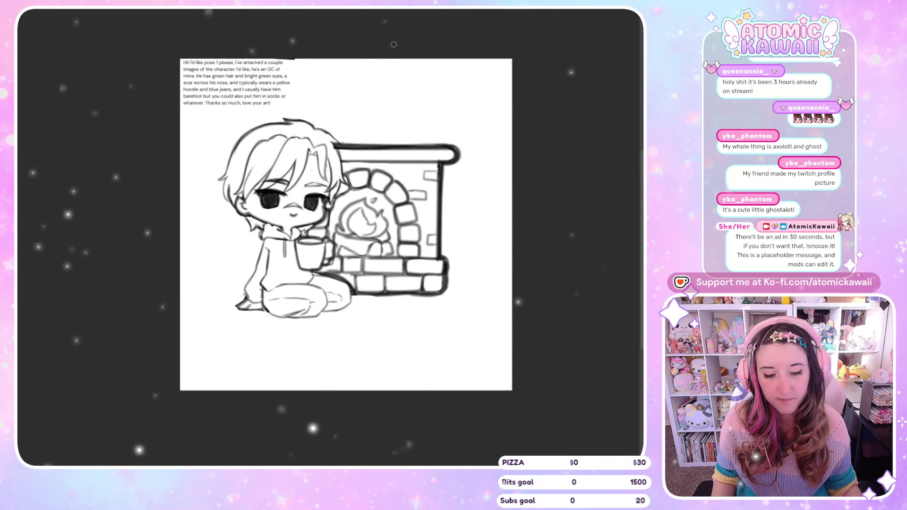
scroll(310, 137, "up", 2)
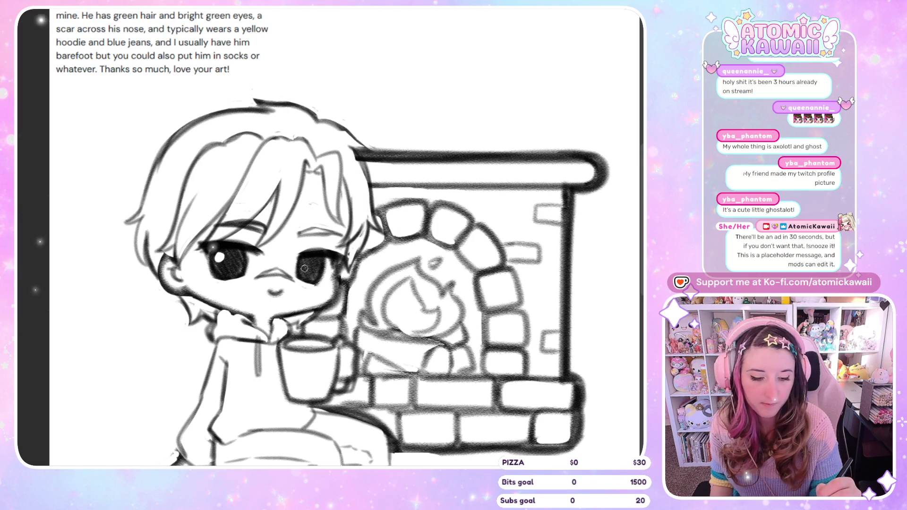
key("h")
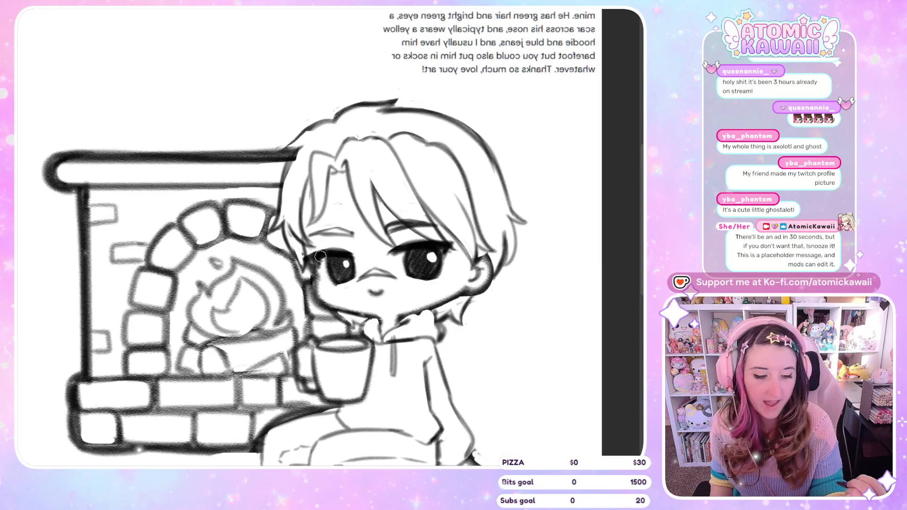
key("h")
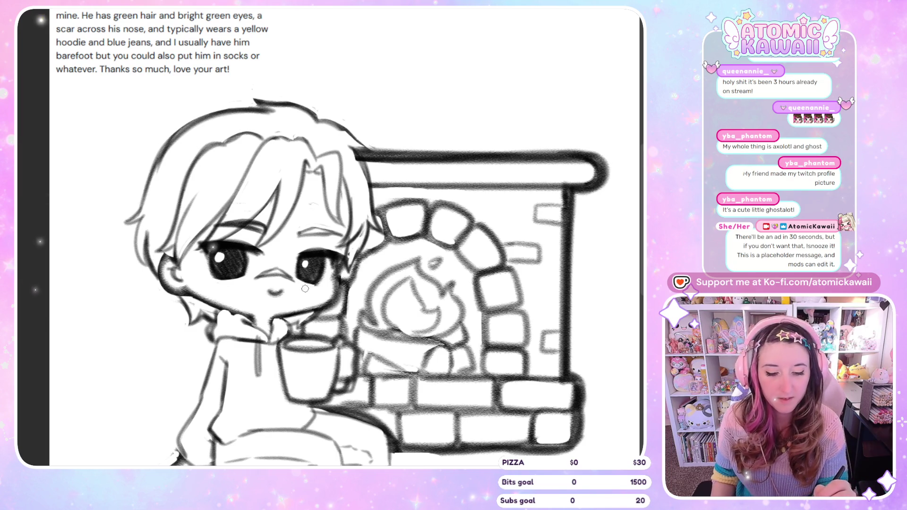
key("ctrl+0")
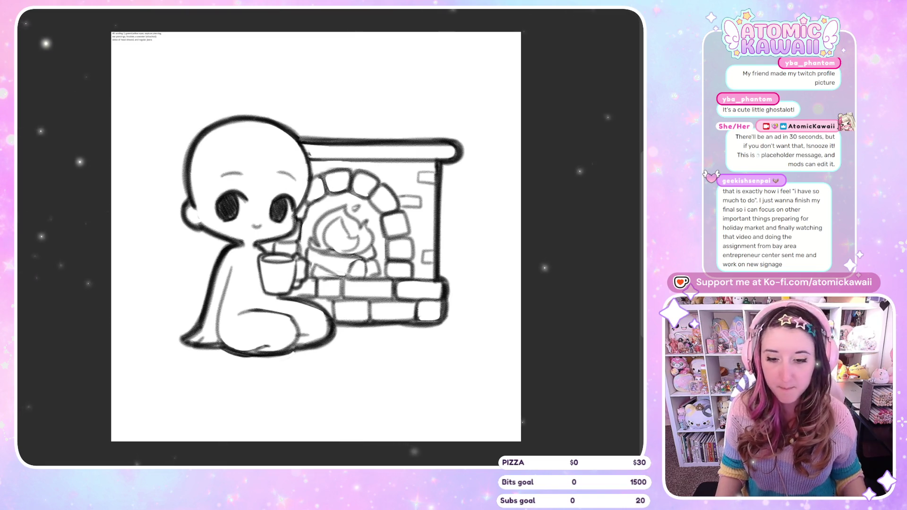
Step: Scale the tiny request note up to about double size with Ctrl+T and confirm
key("ctrl+t")
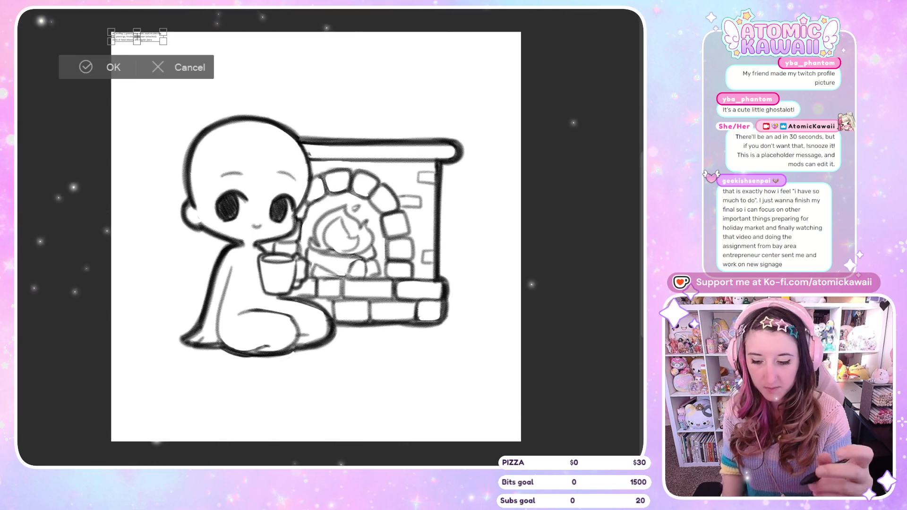
left_click_drag(163, 42, 244, 66)
left_click(173, 91)
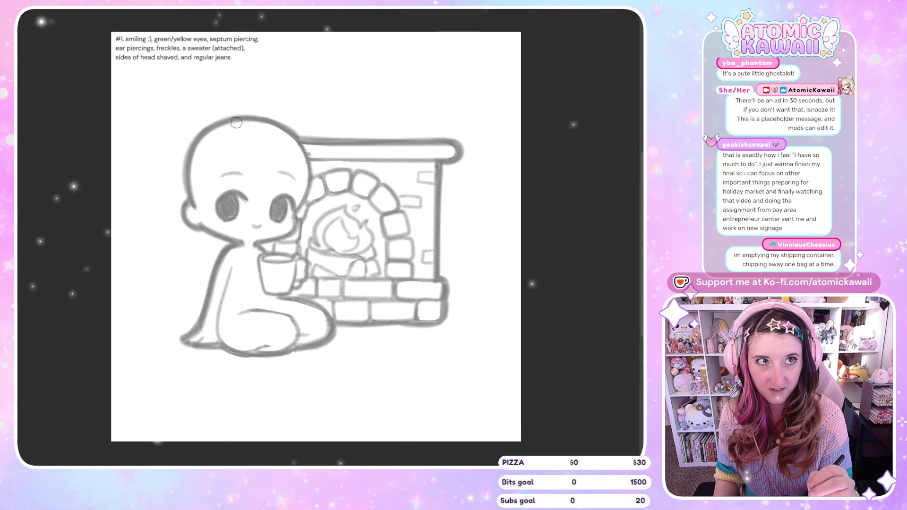
Step: Sketch orange hair strands across the top and upper left of the head
mouse_move(208, 129)
left_mouse_down()
mouse_move(212, 150)
mouse_move(249, 162)
left_mouse_up()
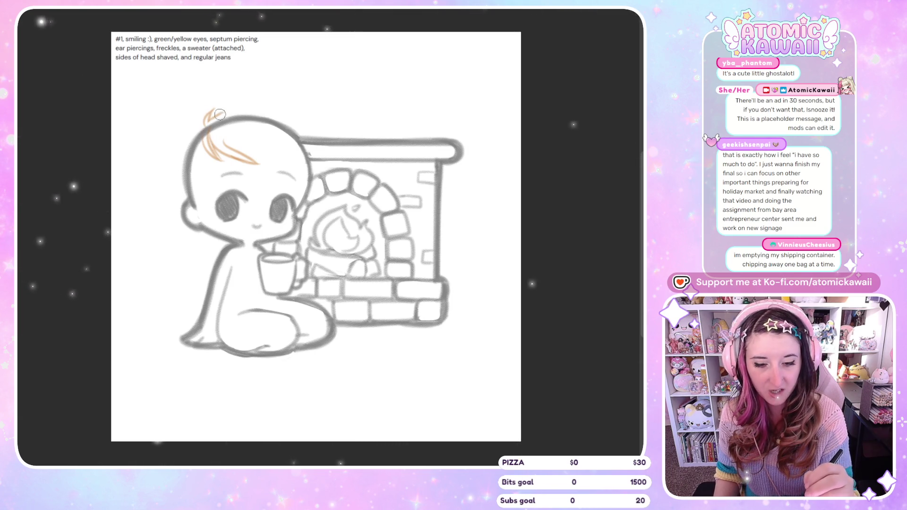
left_click_drag(253, 107, 222, 110)
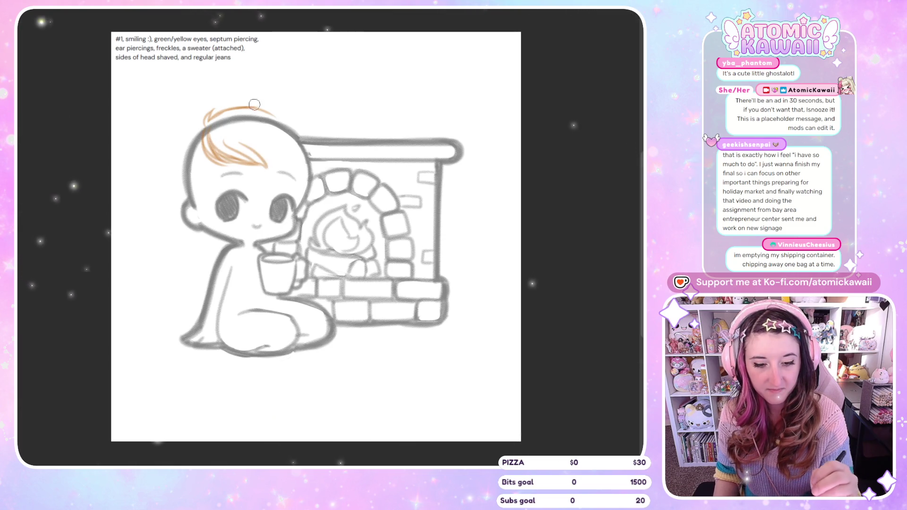
left_click_drag(267, 112, 296, 122)
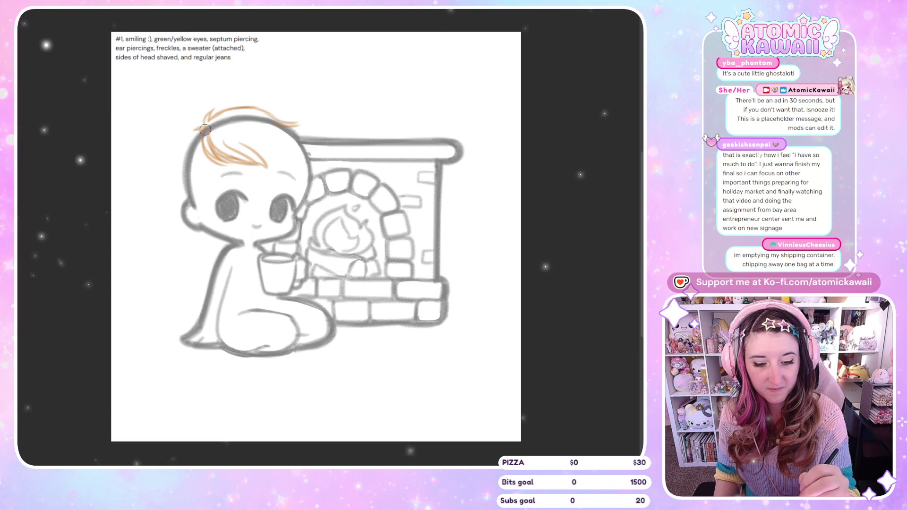
left_click_drag(199, 153, 204, 137)
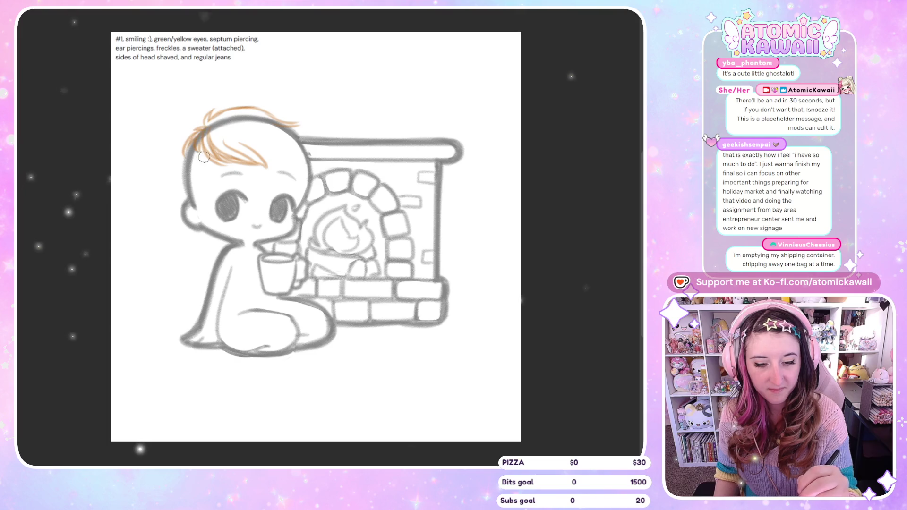
key("m")
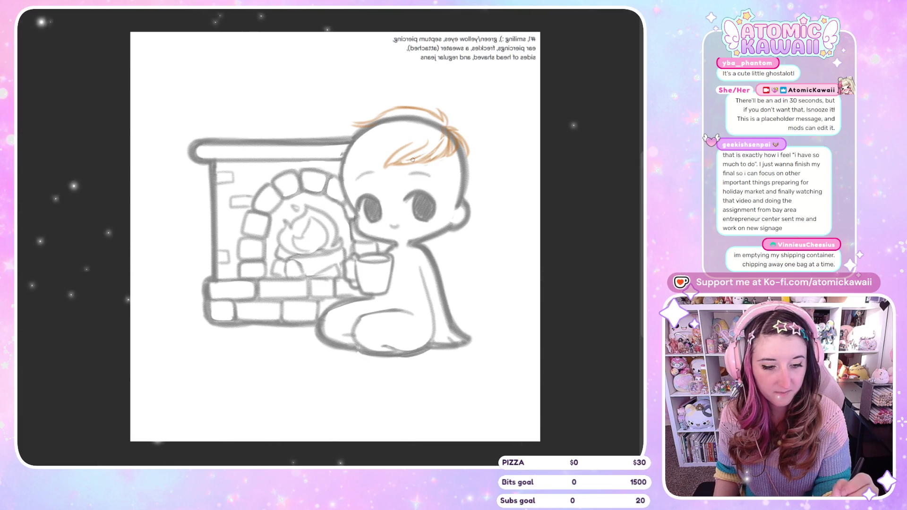
key("m")
Step: Add more orange strands to the bangs and a thin strand near the crown
left_click_drag(226, 140, 252, 154)
left_click_drag(220, 125, 264, 148)
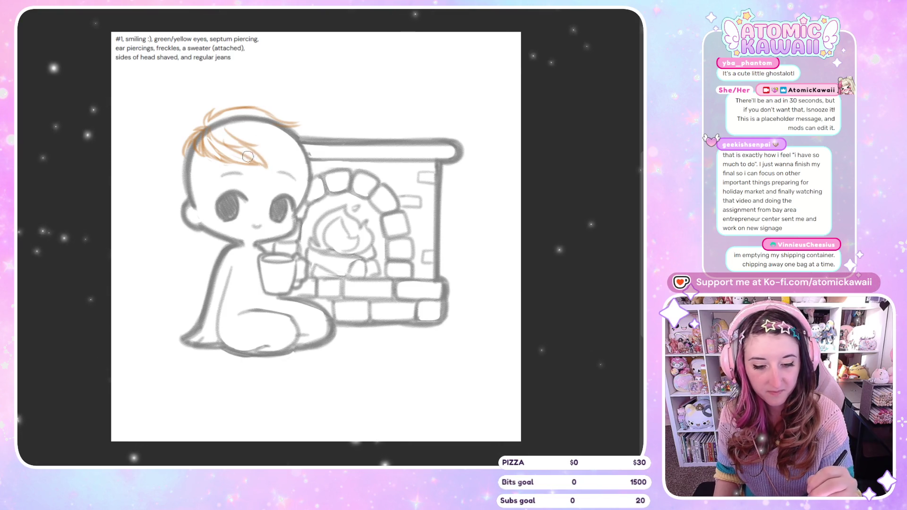
key("m")
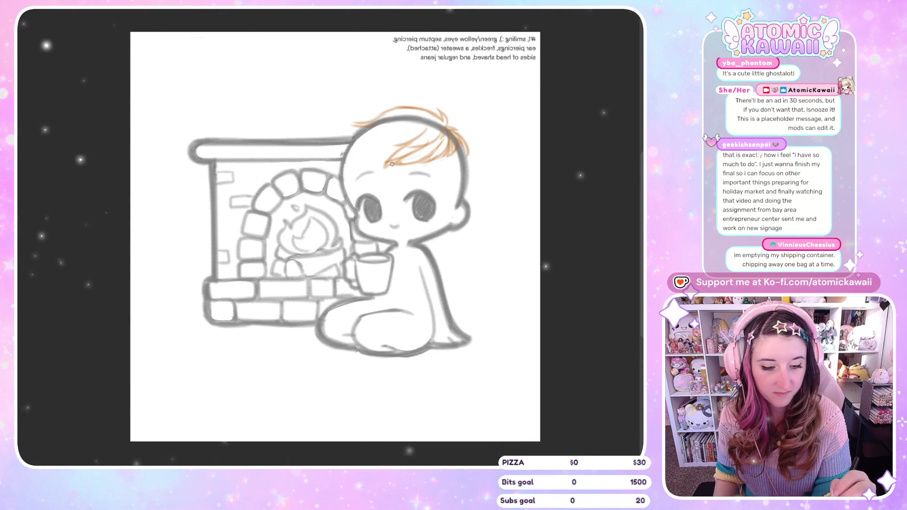
key("m")
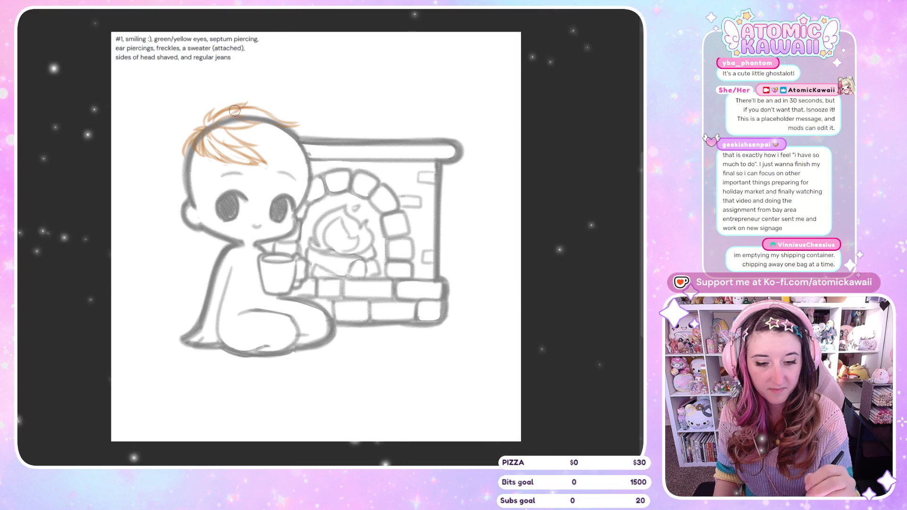
left_click_drag(250, 117, 290, 114)
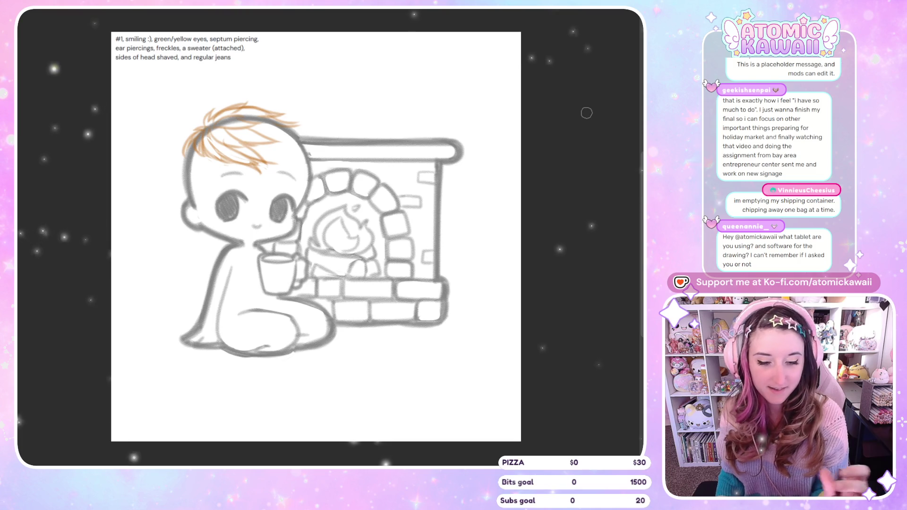
Step: Add a stroke at the side of the bangs and two strands down the head's side
key("m")
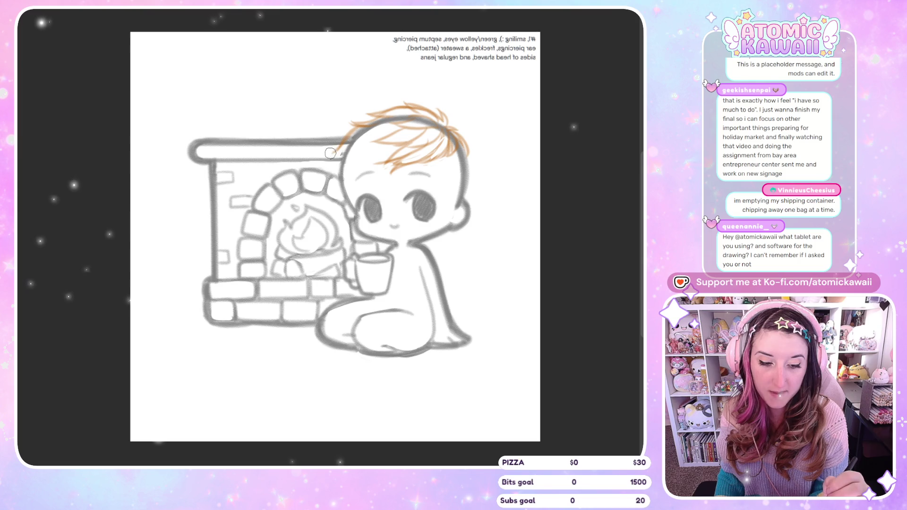
key("m")
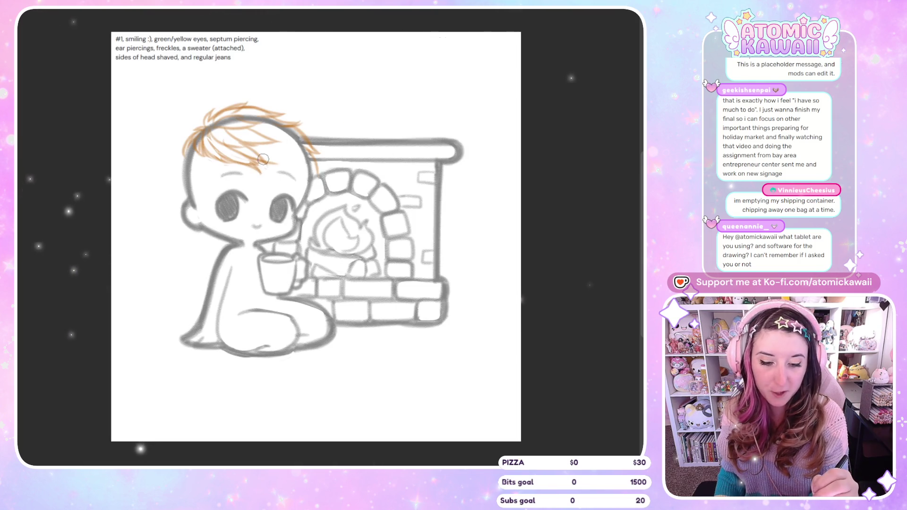
left_click_drag(266, 160, 304, 170)
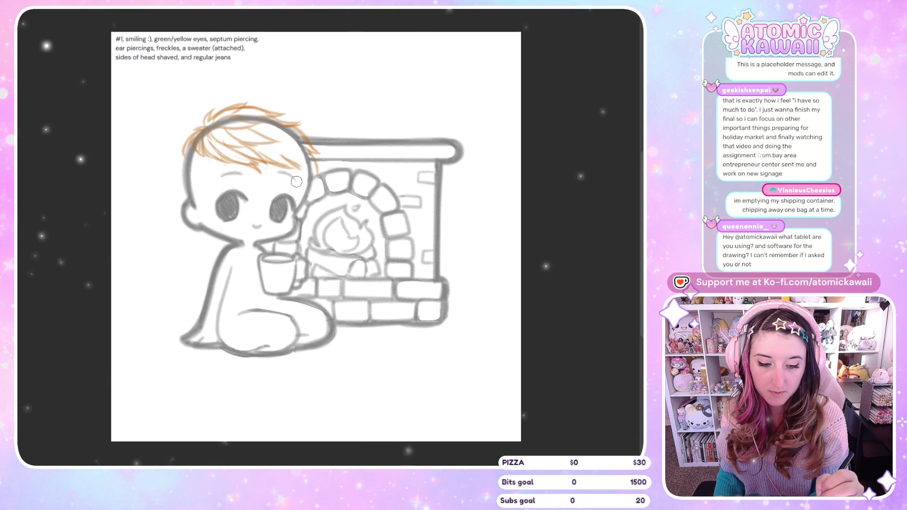
key("m")
left_click_drag(349, 144, 335, 188)
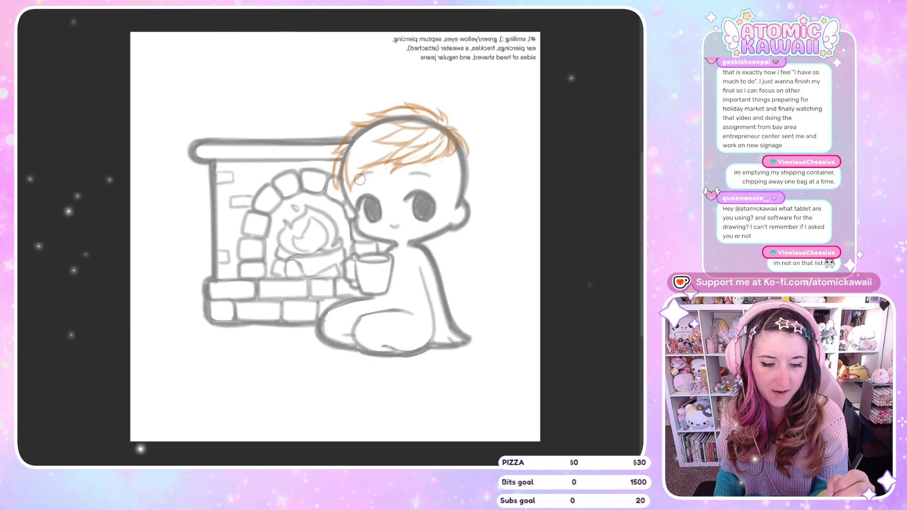
left_click_drag(359, 155, 343, 203)
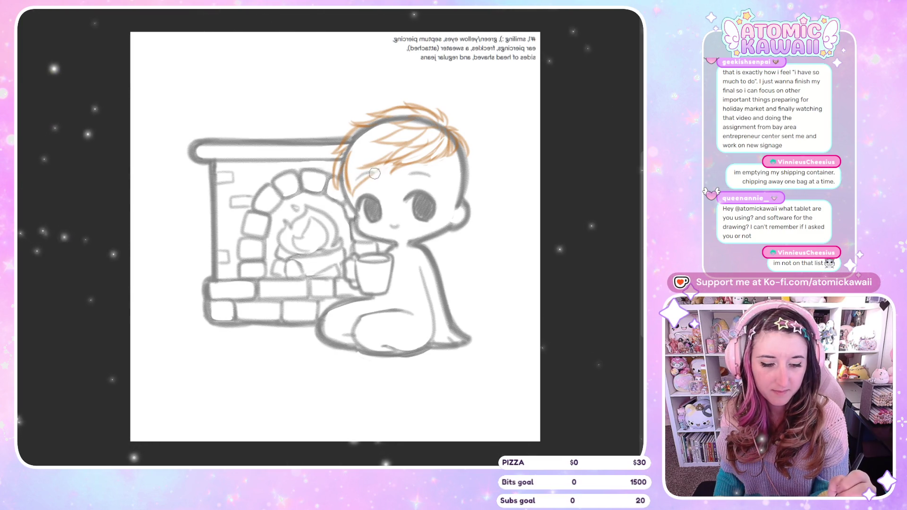
key("m")
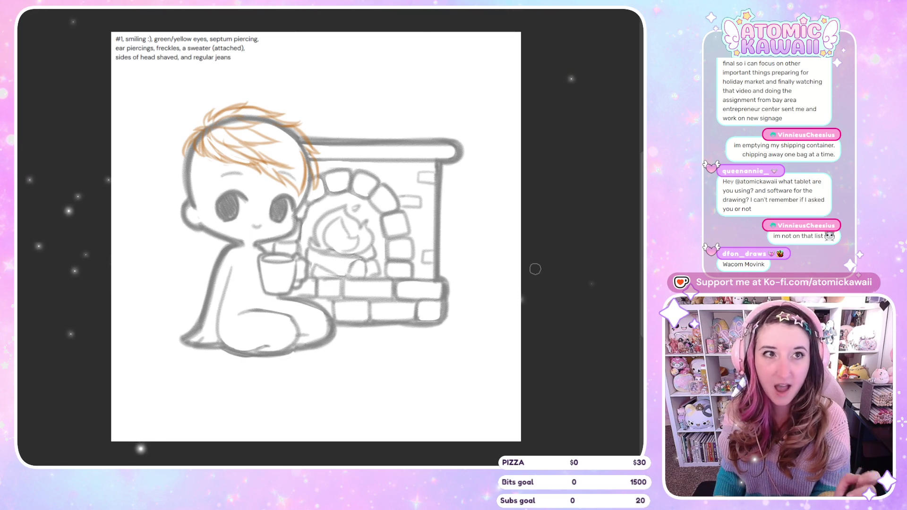
Step: Draw two more orange hair strands down the left side of the head and face
key("m")
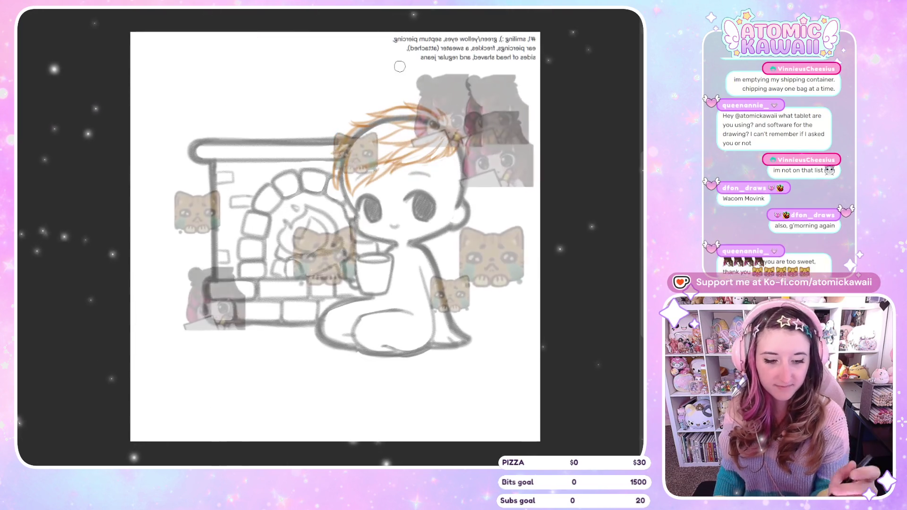
key("m")
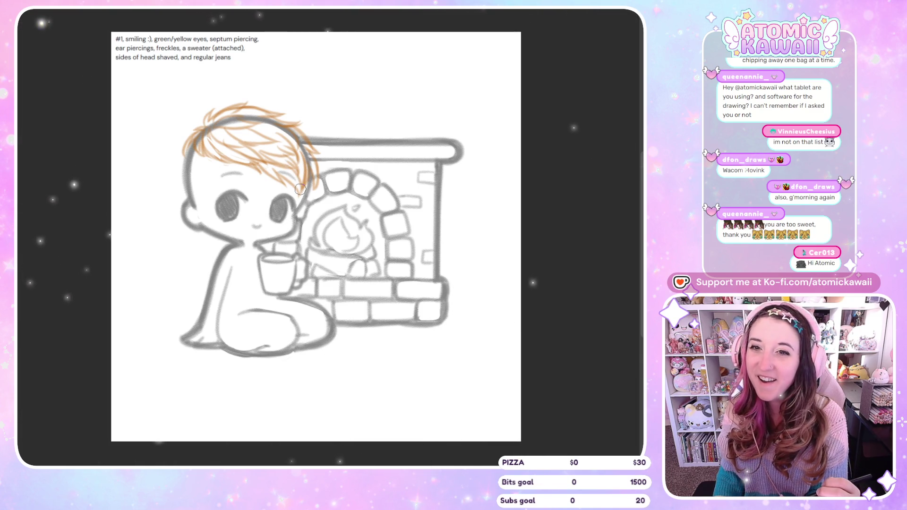
key("m")
key("m")
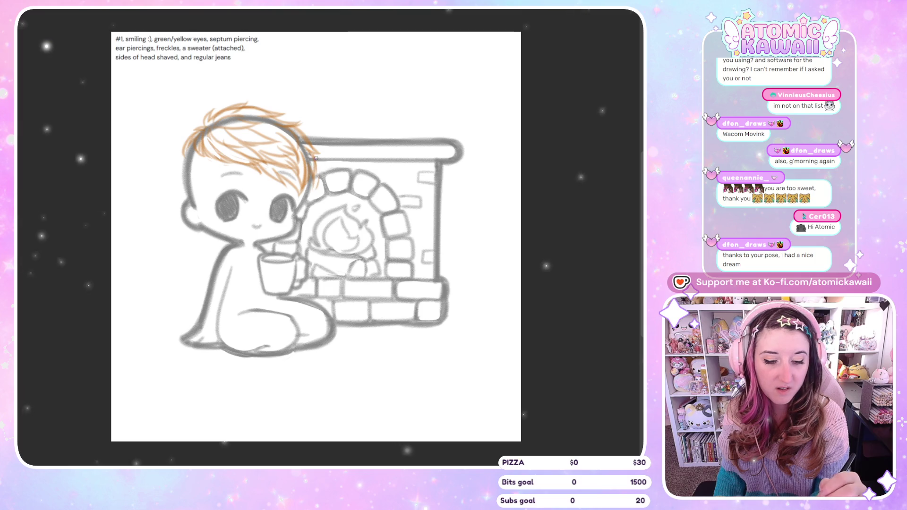
key("m")
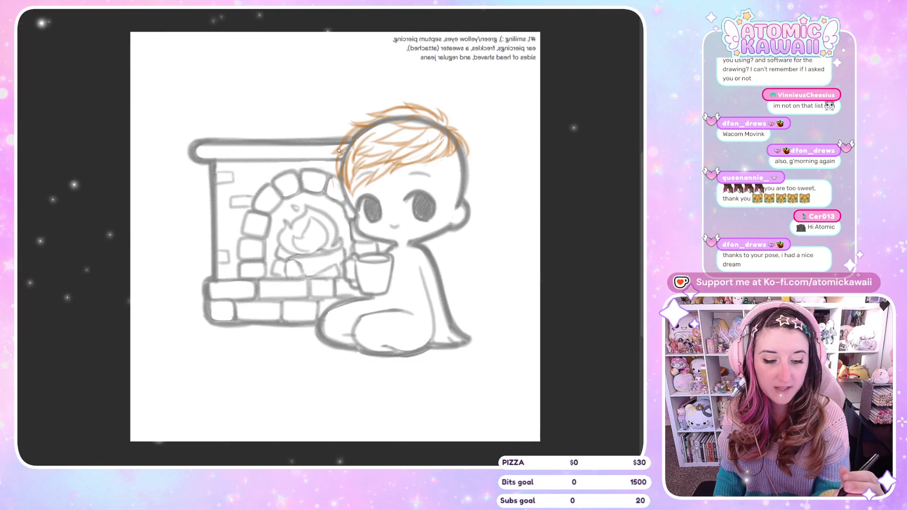
key("m")
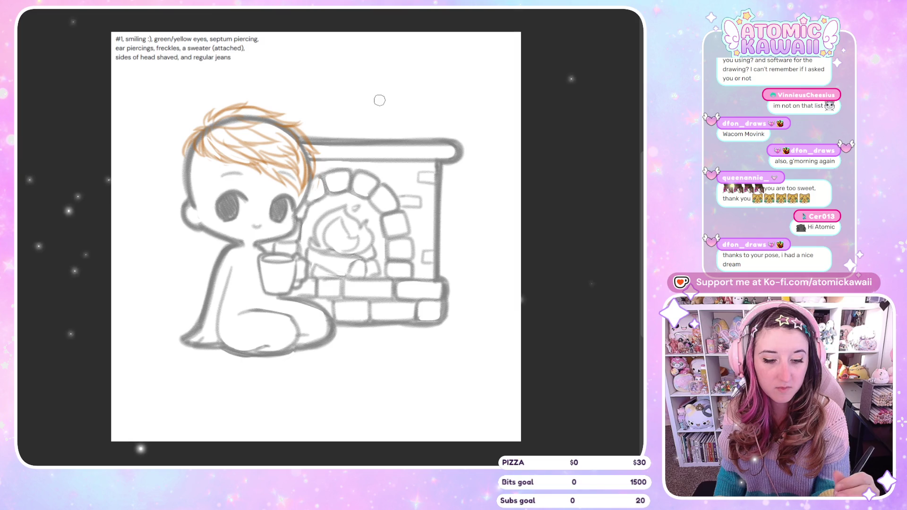
left_click_drag(180, 164, 182, 187)
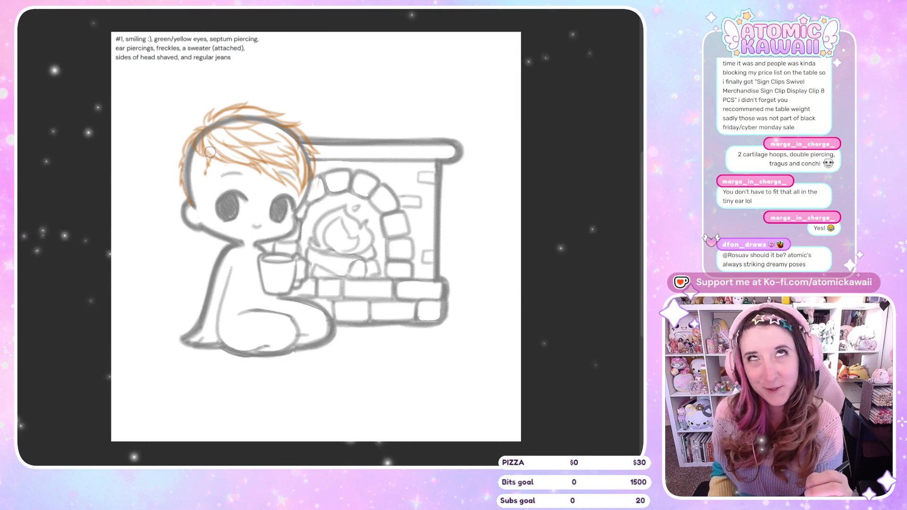
left_click_drag(208, 158, 201, 192)
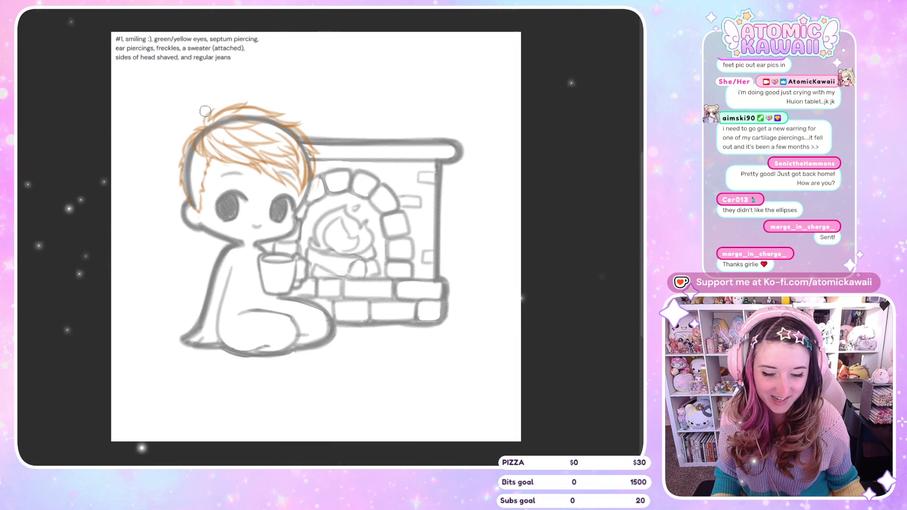
Step: Zoom in on the chibi's head and check the face and ear in mirrored view
scroll(203, 115, "up", 5)
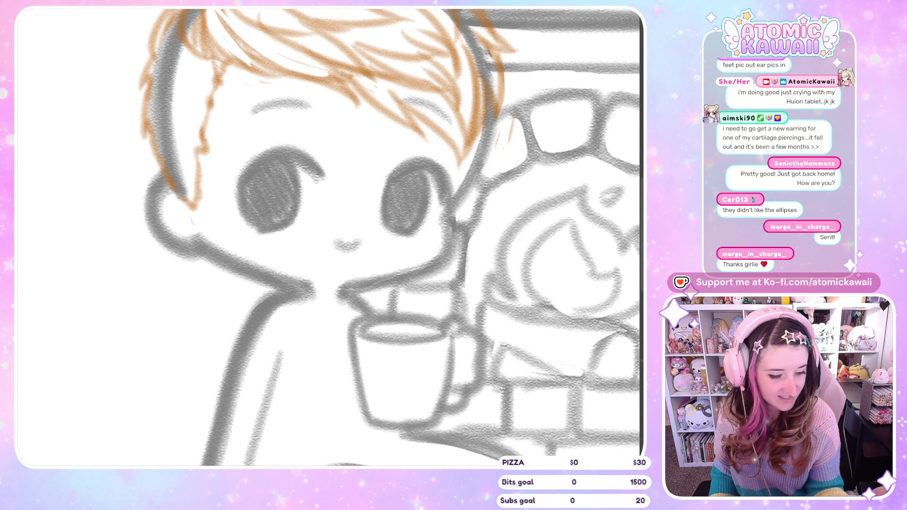
key("m")
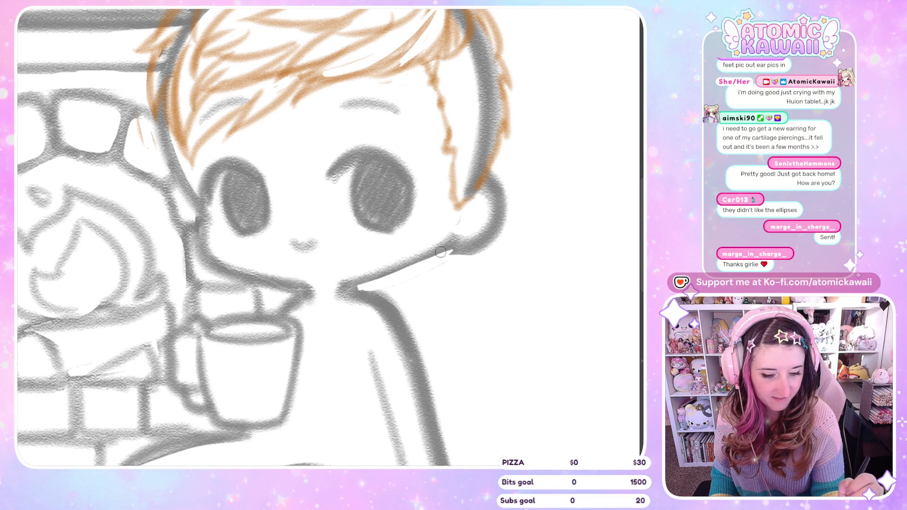
key("m")
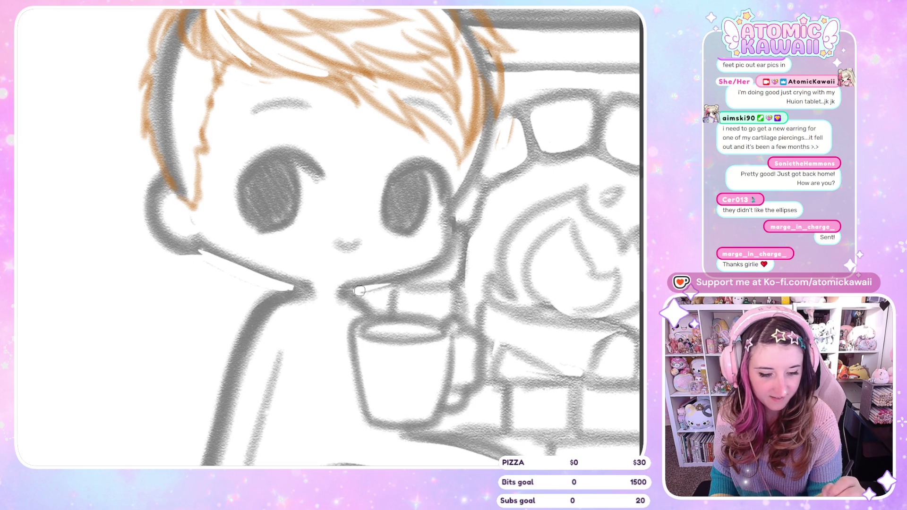
key("m")
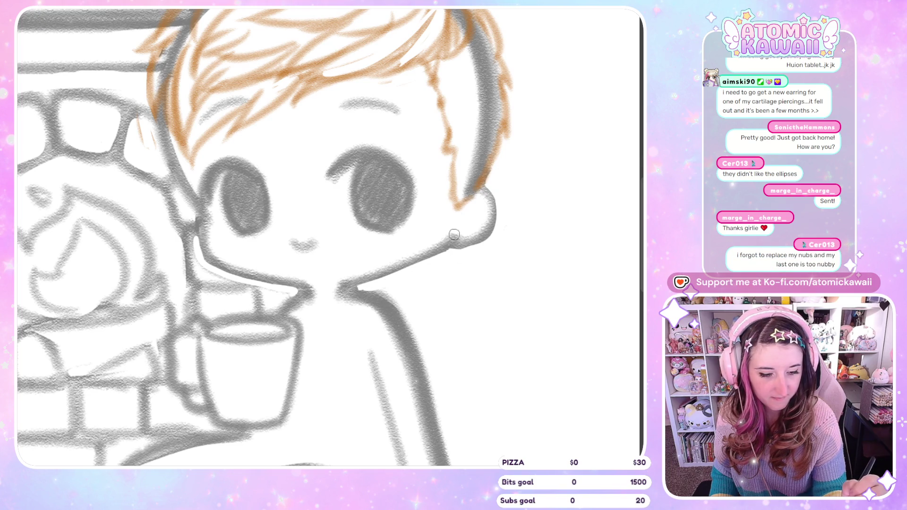
key("h")
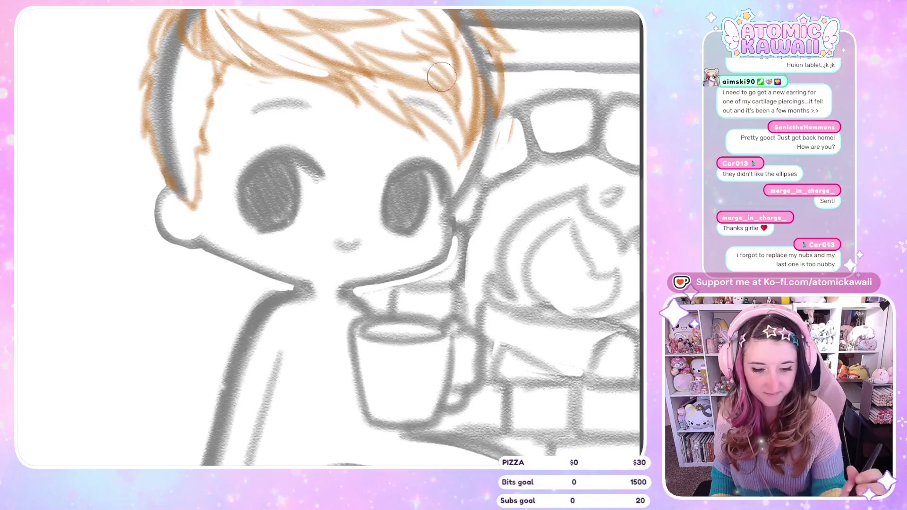
key("h")
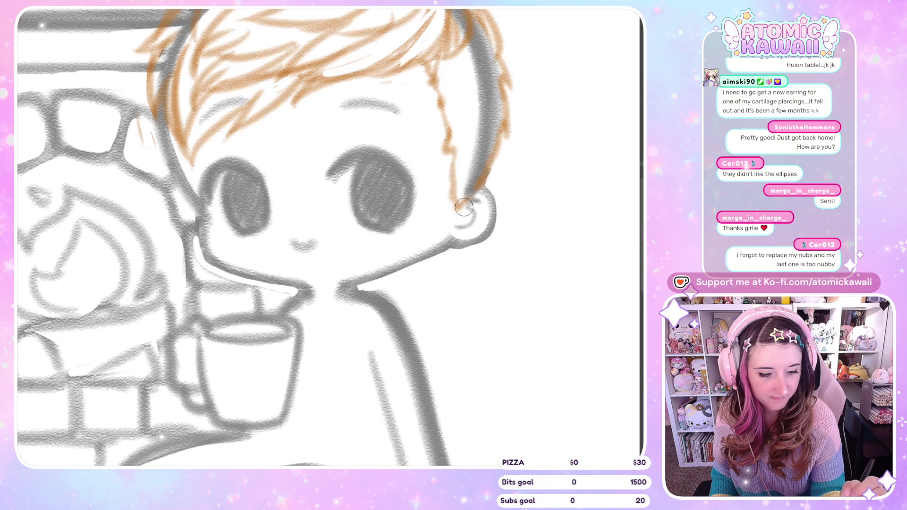
key("h")
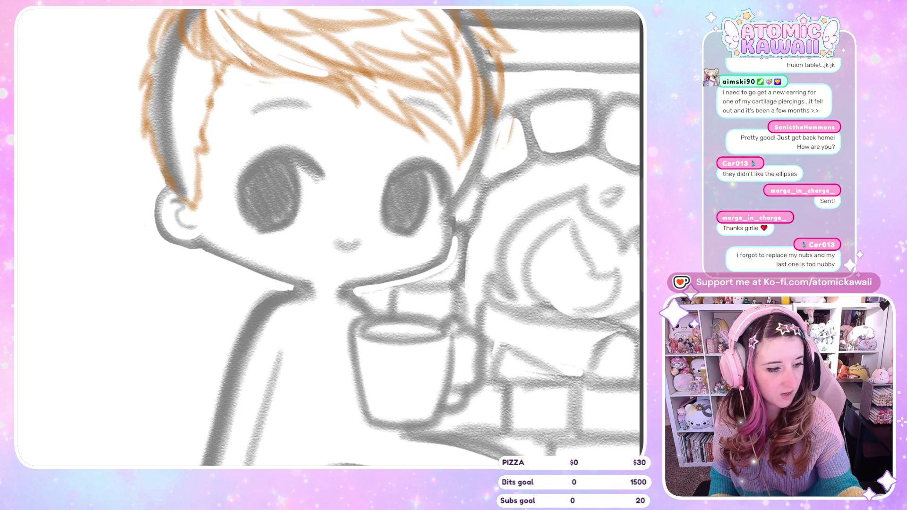
Step: Sketch hoop piercings and a small cat-shaped earring on the ear, checking them mirrored
key("h")
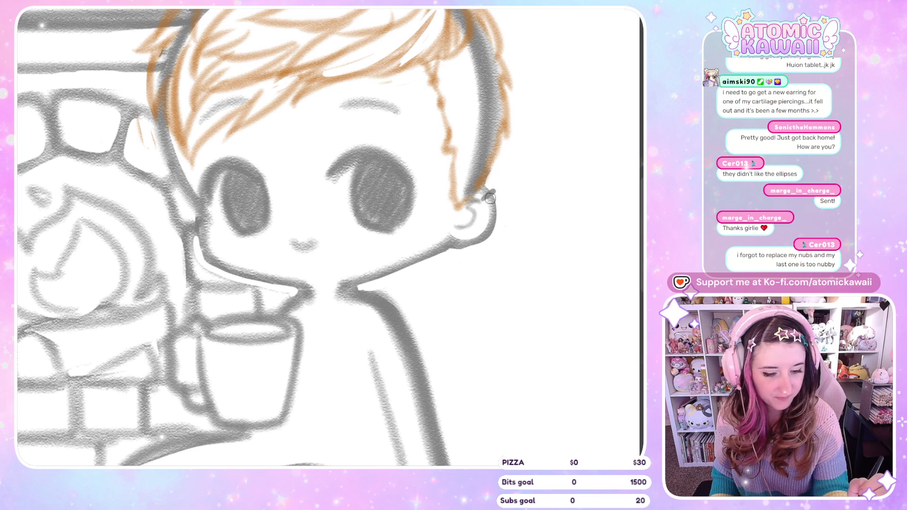
key("h")
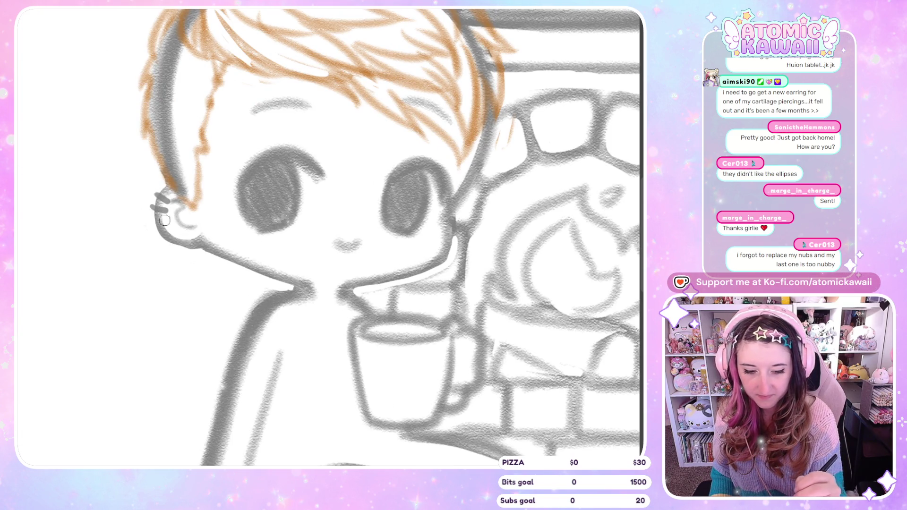
key("h")
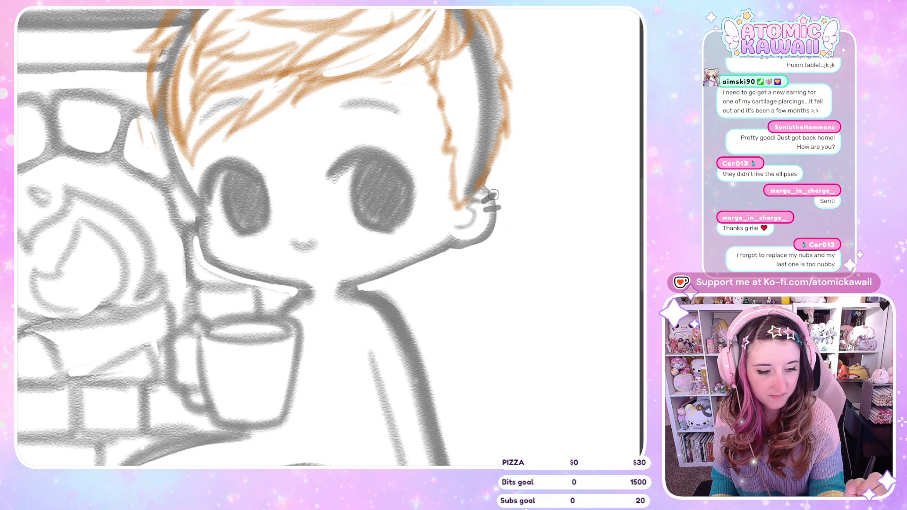
key("h")
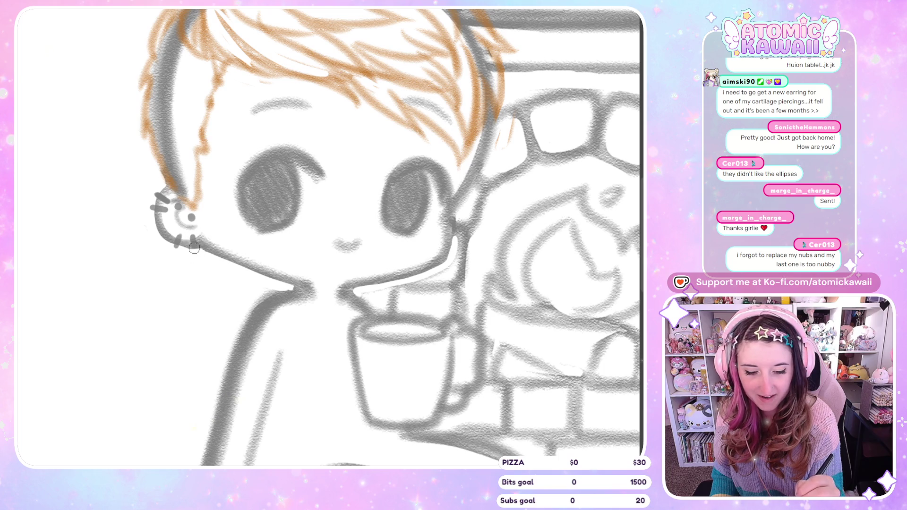
key("h")
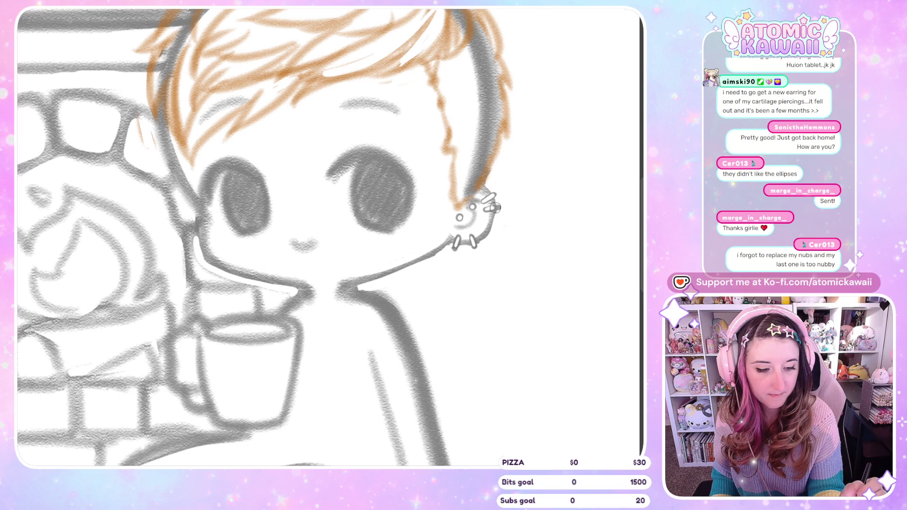
key("m")
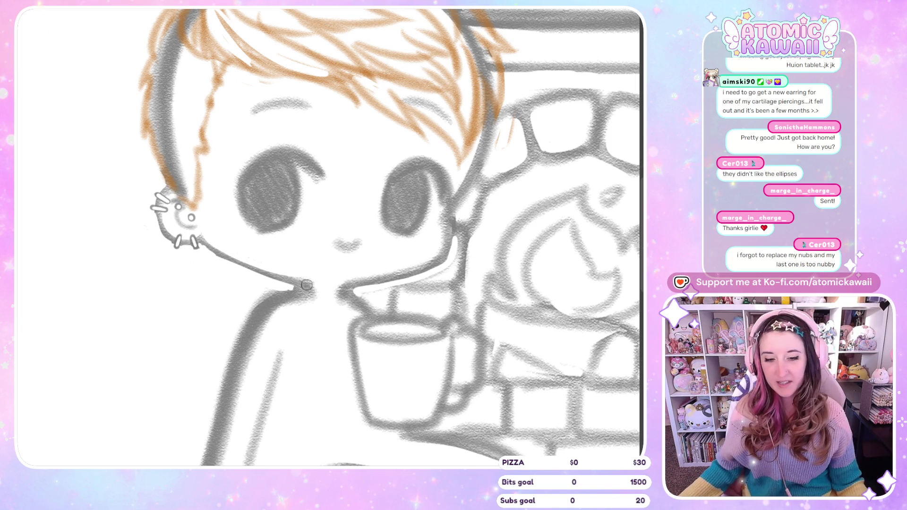
scroll(335, 214, "down", 2)
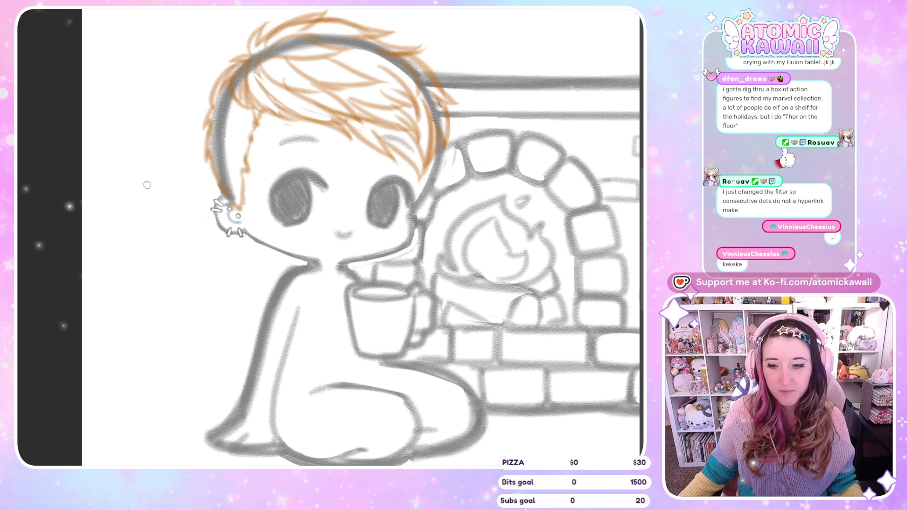
scroll(146, 186, "down", 2)
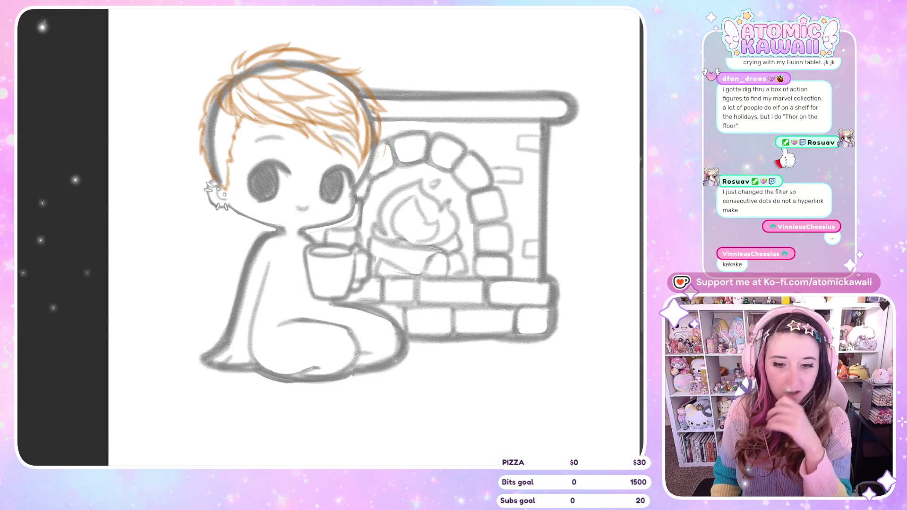
key("ctrl+Tab")
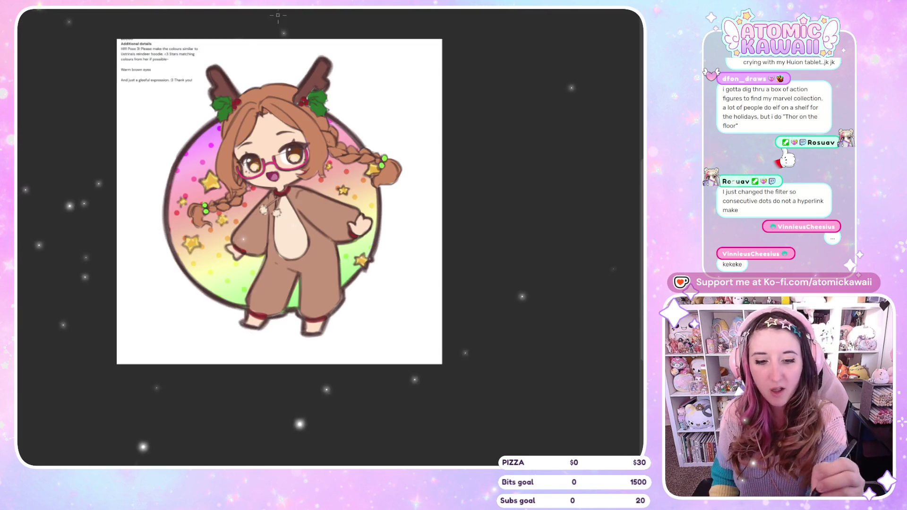
key("ctrl+Tab")
key("ctrl+Tab")
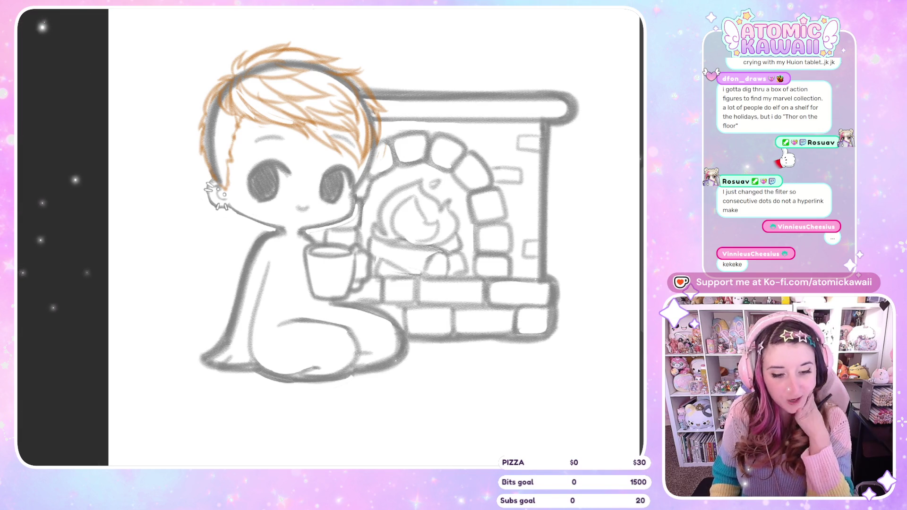
key("m")
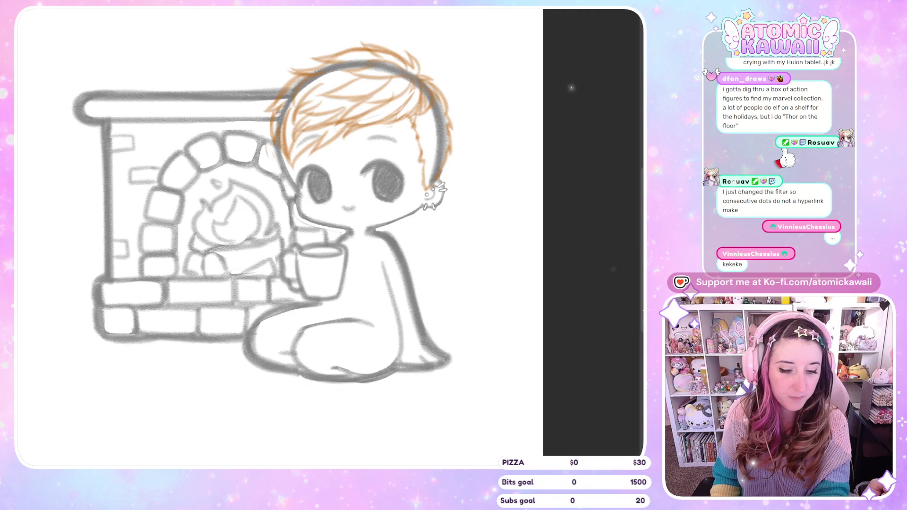
key("m")
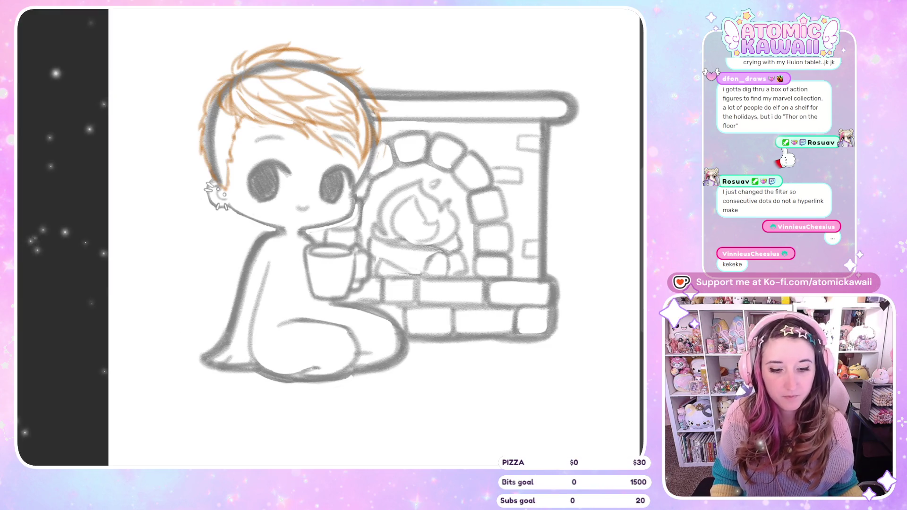
scroll(293, 199, "up", 3)
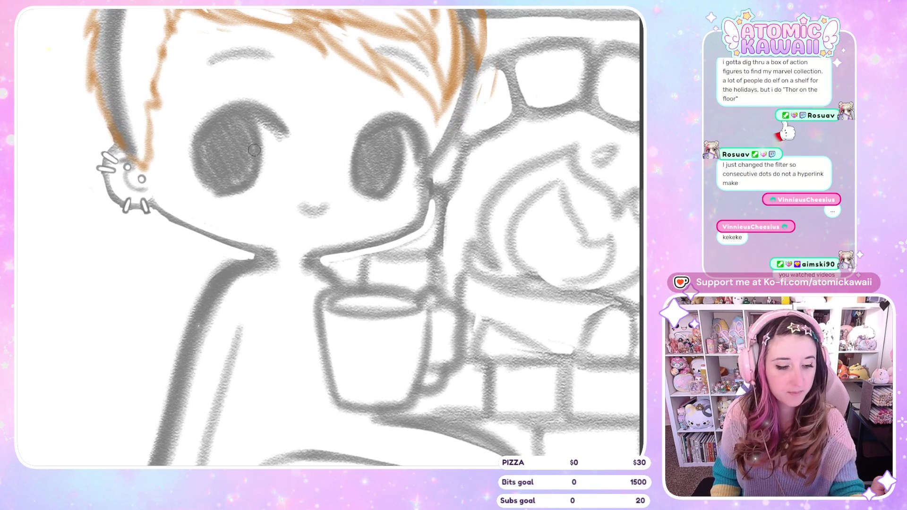
Step: Check the new nose in mirrored view, then select the small area just below it
key("m")
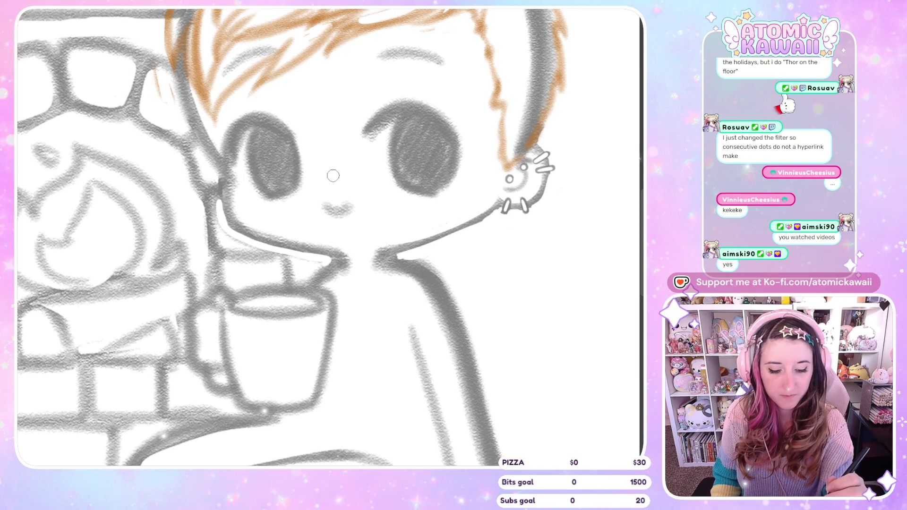
key("m")
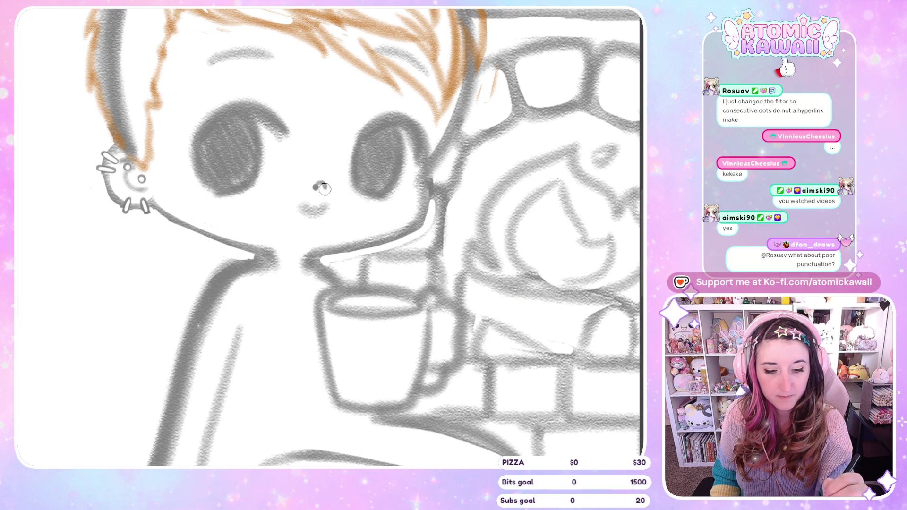
key("m")
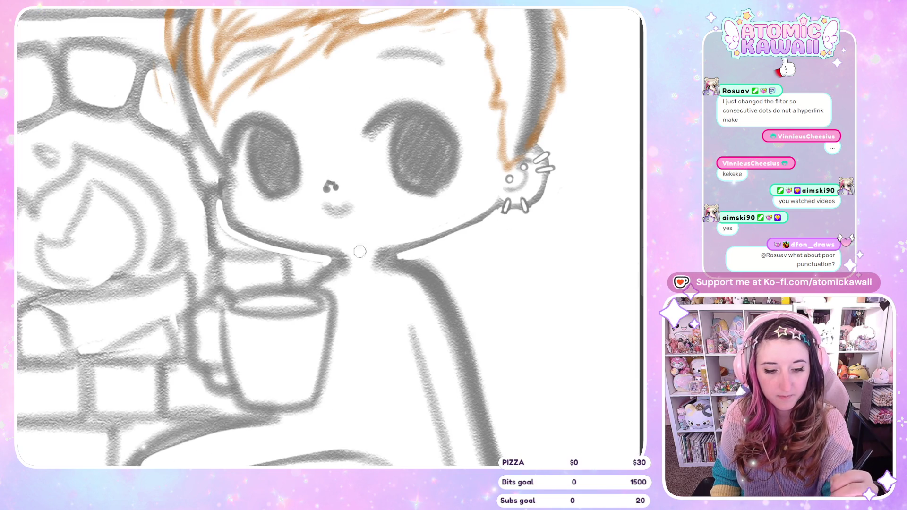
key("m")
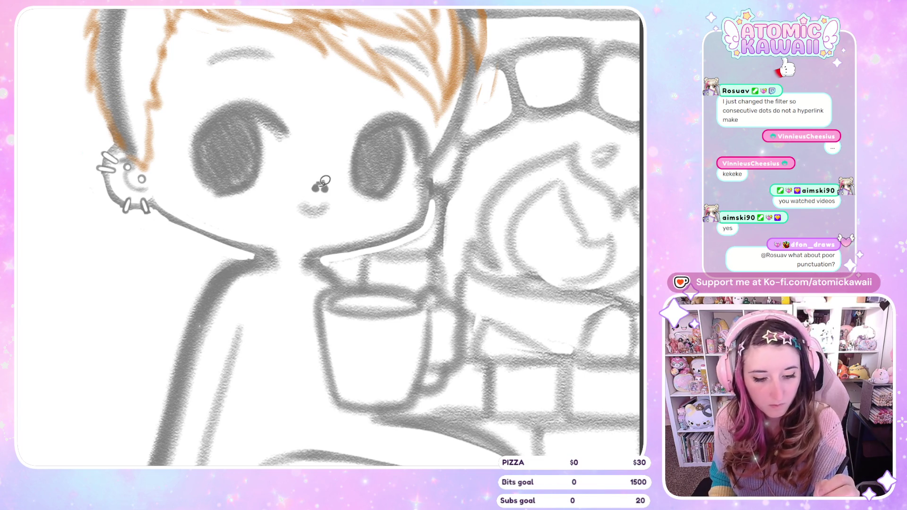
left_click_drag(316, 184, 325, 183)
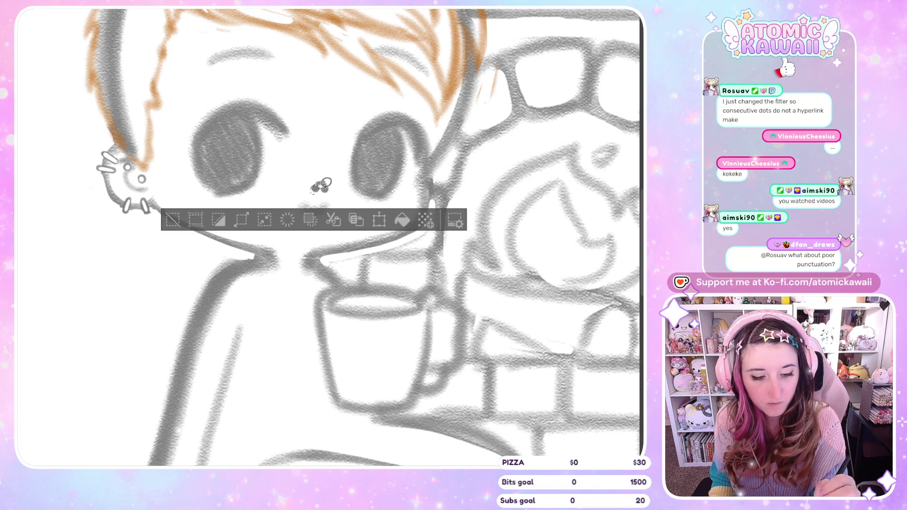
Step: Reposition the selected nose piercing with Transform and clear the selection
left_click(378, 220)
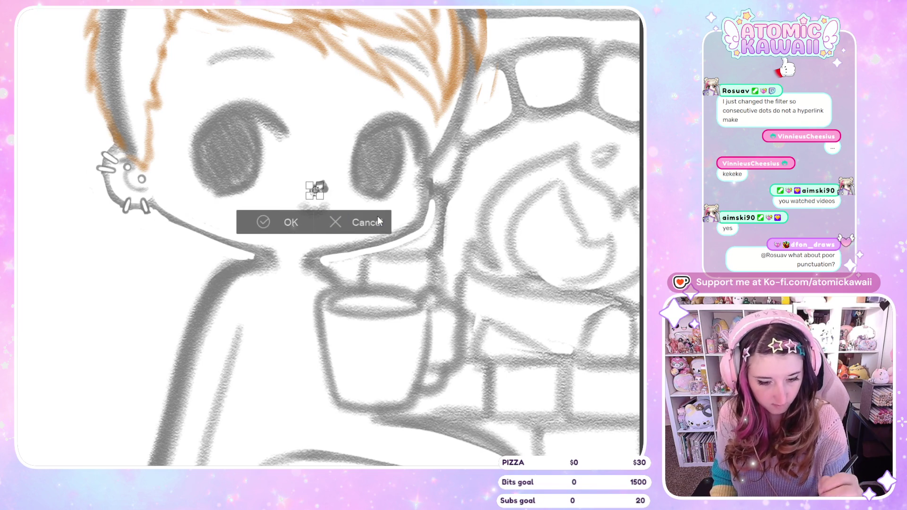
left_click(289, 223)
key("ctrl+d")
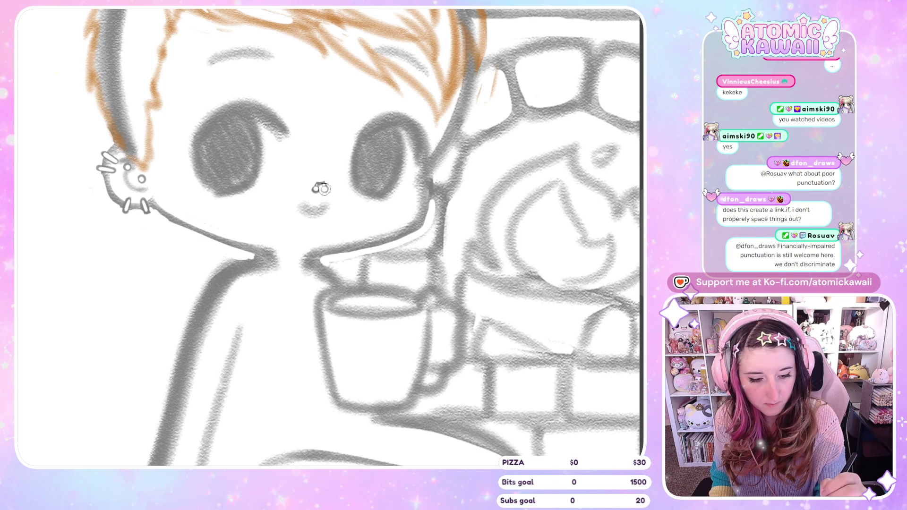
Step: Check the drawing mirrored and zoom out to review the full sketch
key("m")
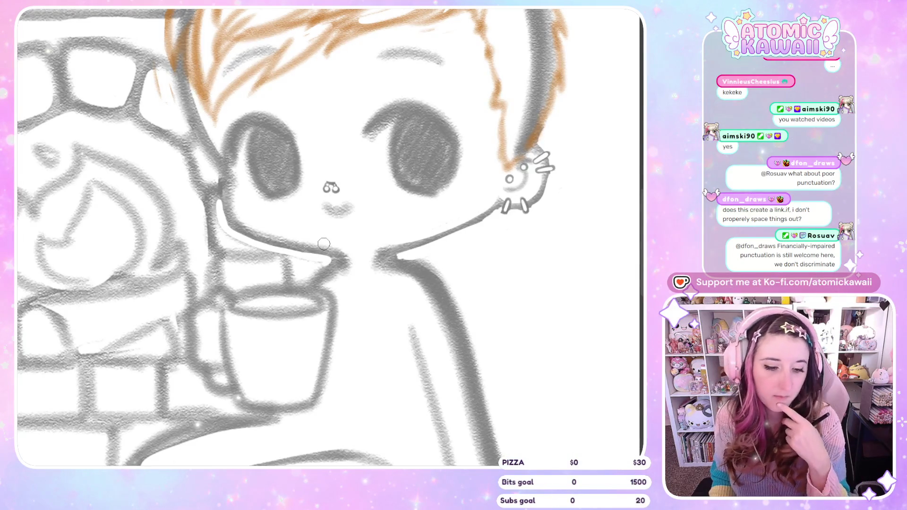
key("m")
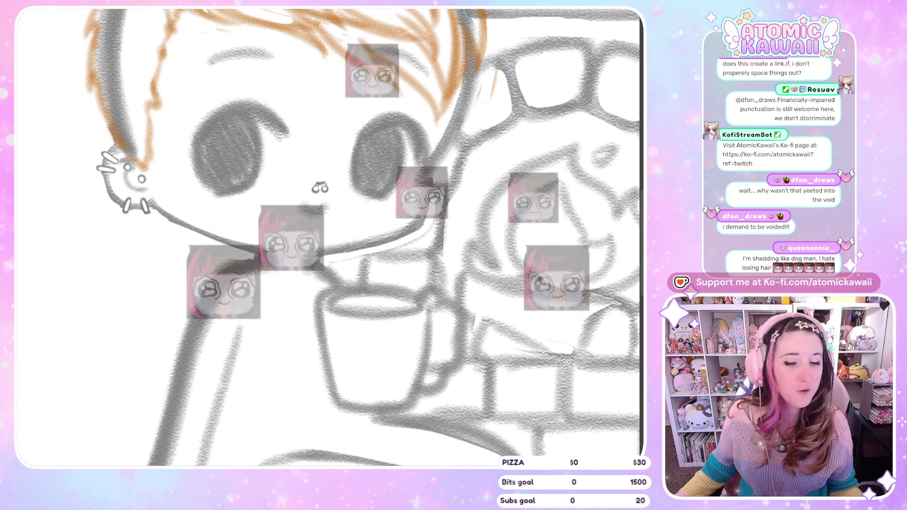
scroll(412, 187, "down", 2)
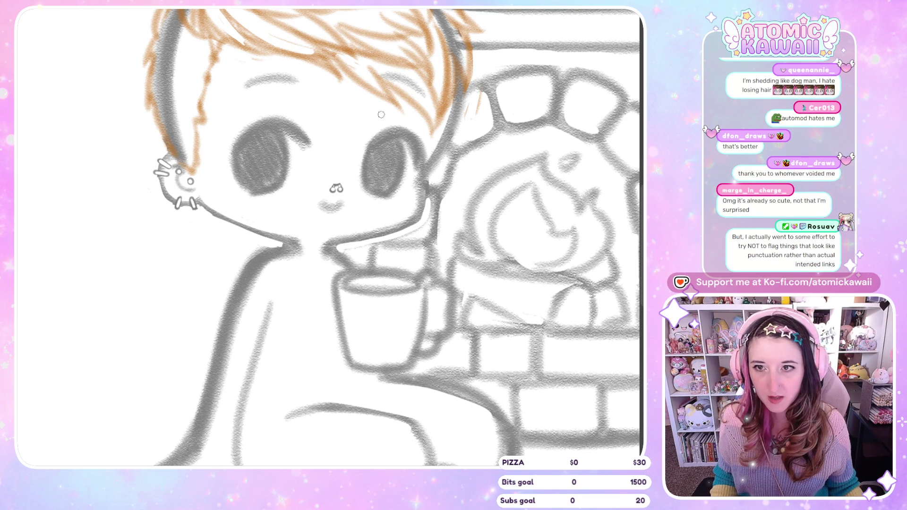
scroll(413, 293, "down", 2)
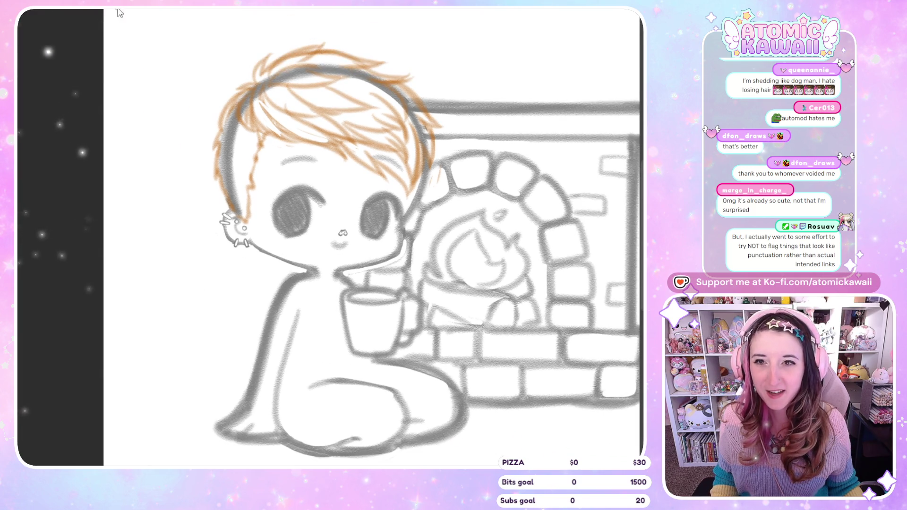
scroll(157, 256, "down", 1)
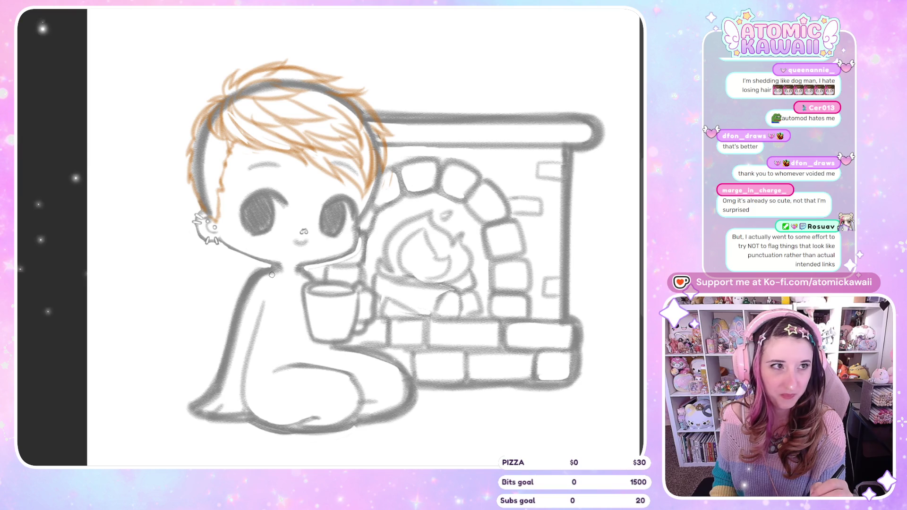
key("m")
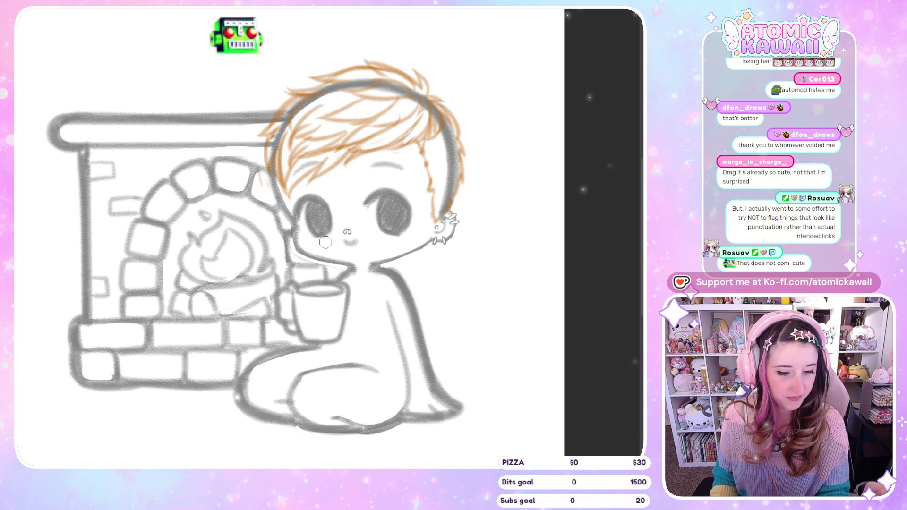
Step: Draw orange lineart along the neckline and down the figure's back to its base
mouse_move(350, 266)
left_mouse_down()
mouse_move(360, 276)
mouse_move(376, 268)
left_mouse_up()
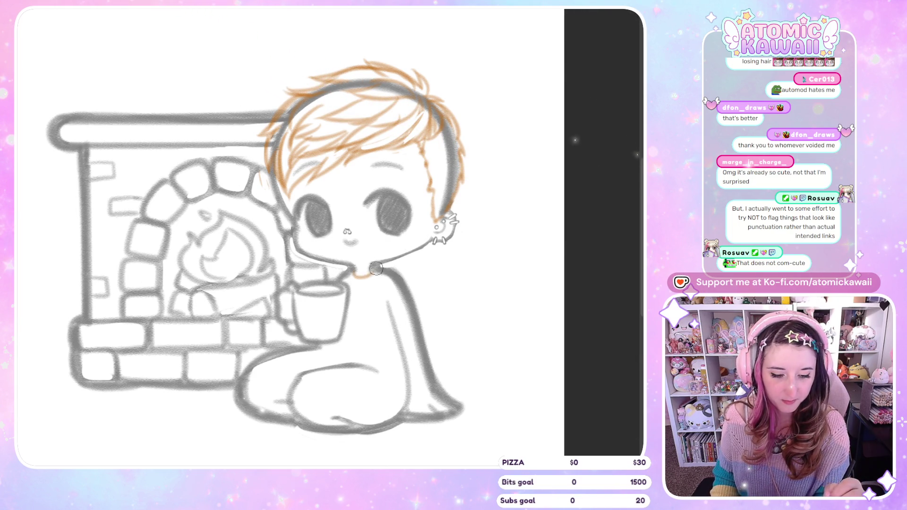
key("h")
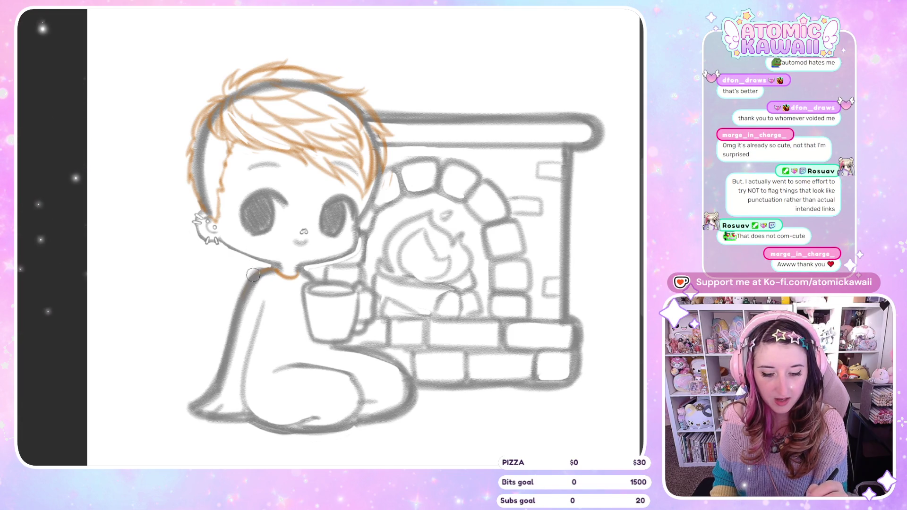
left_click_drag(221, 363, 209, 393)
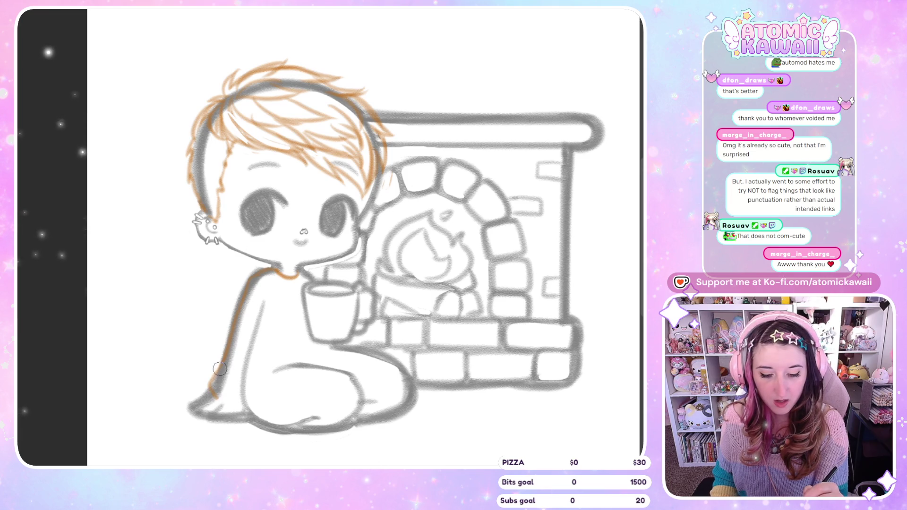
left_click_drag(212, 390, 239, 402)
Step: Check the lines mirrored, undo a stray body mark, and draw orange lineart up the thigh
key("m")
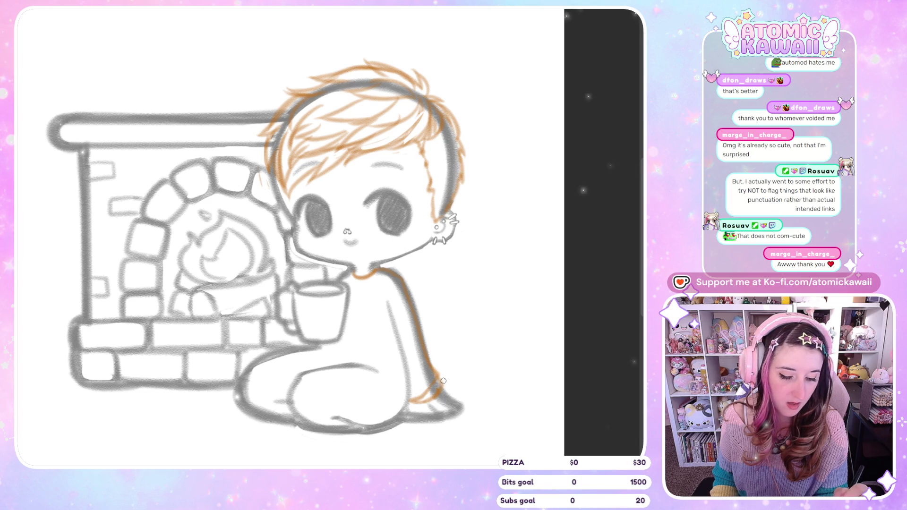
key("m")
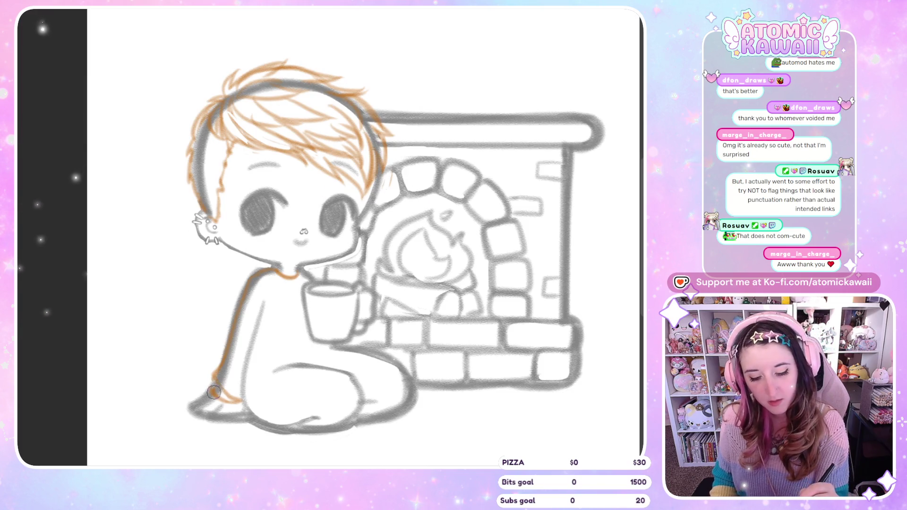
key("m")
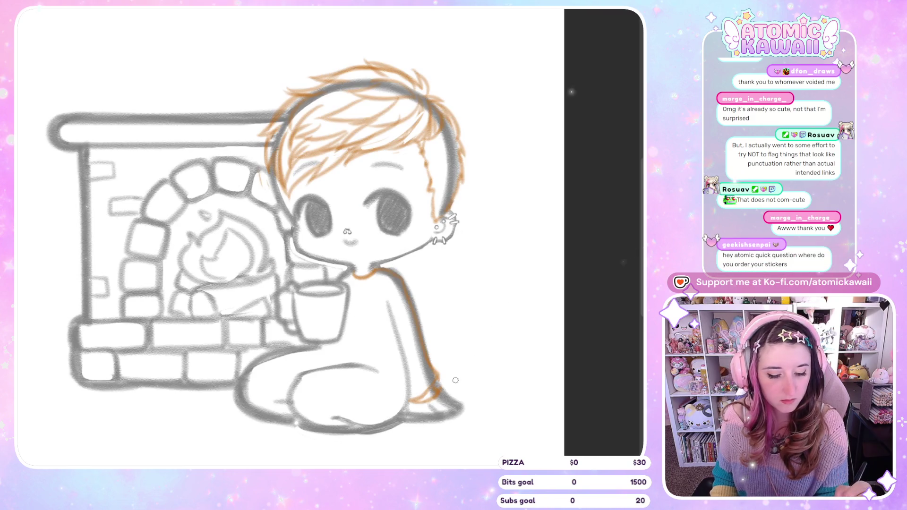
key("m")
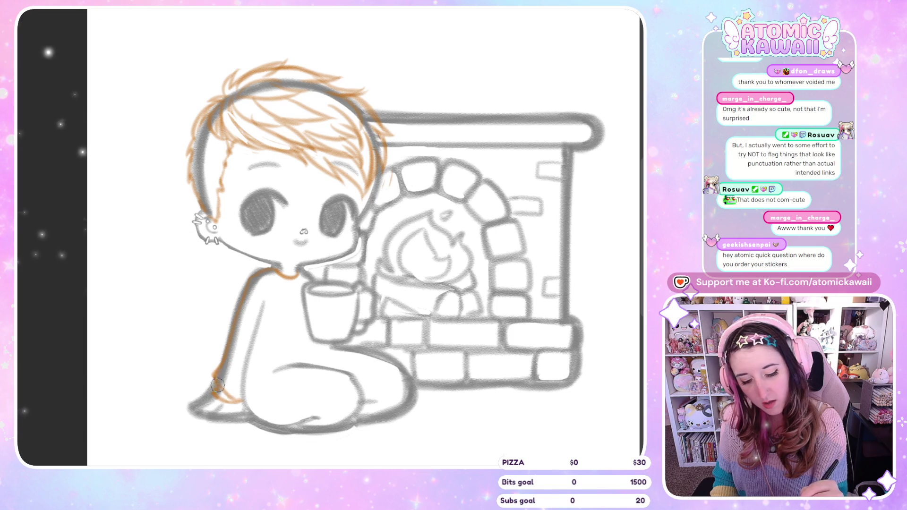
key("m")
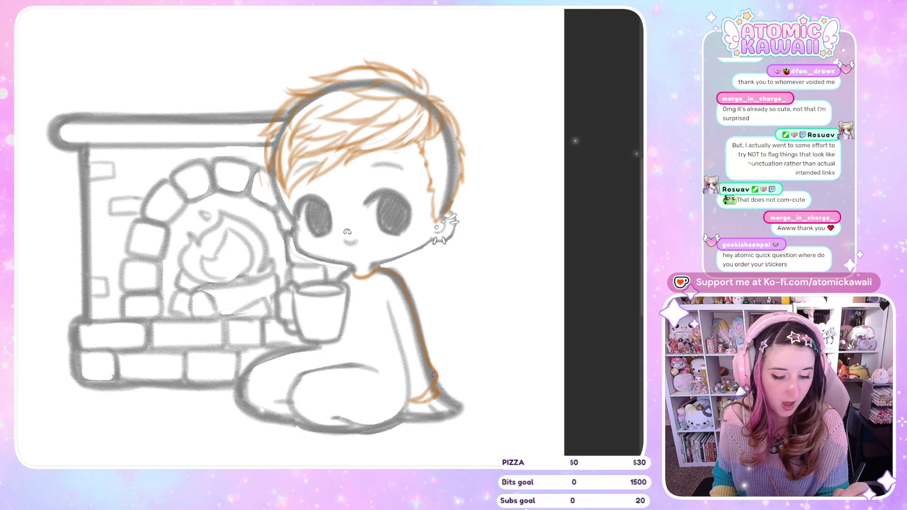
key("m")
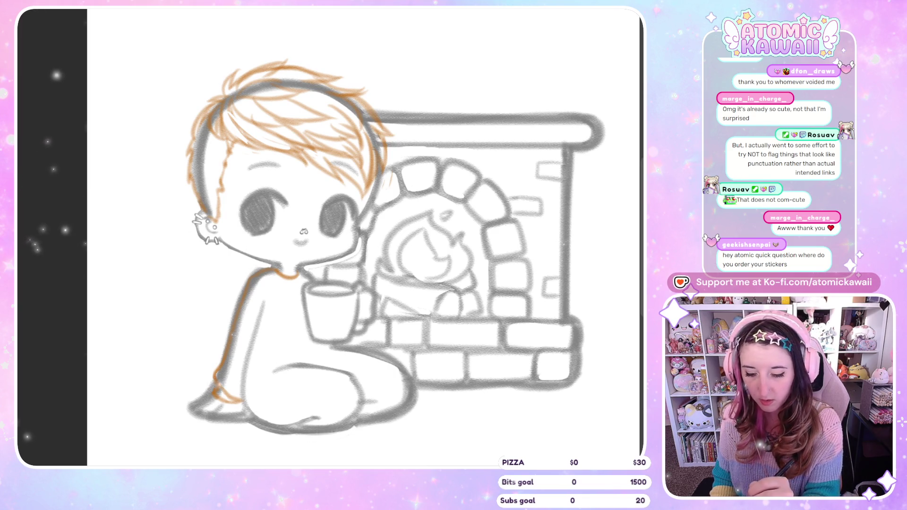
key("m")
key("m")
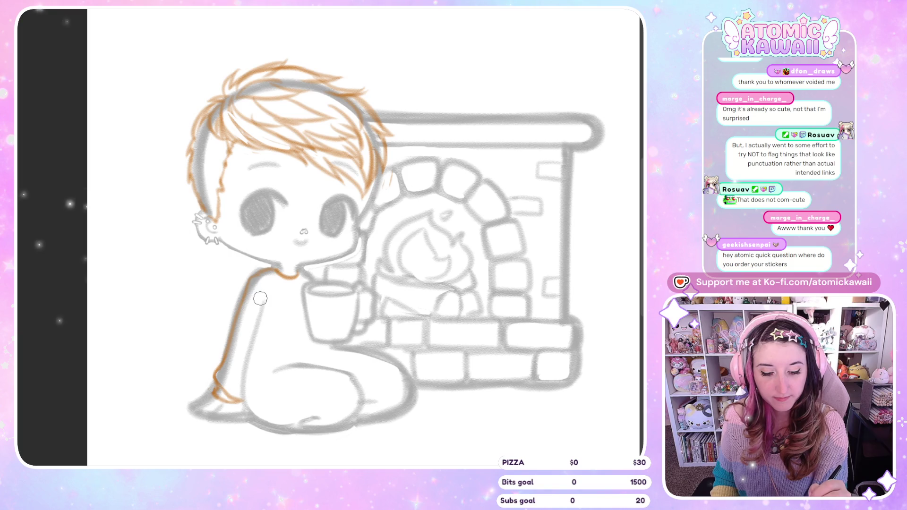
left_click_drag(257, 299, 240, 364)
key("ctrl+z")
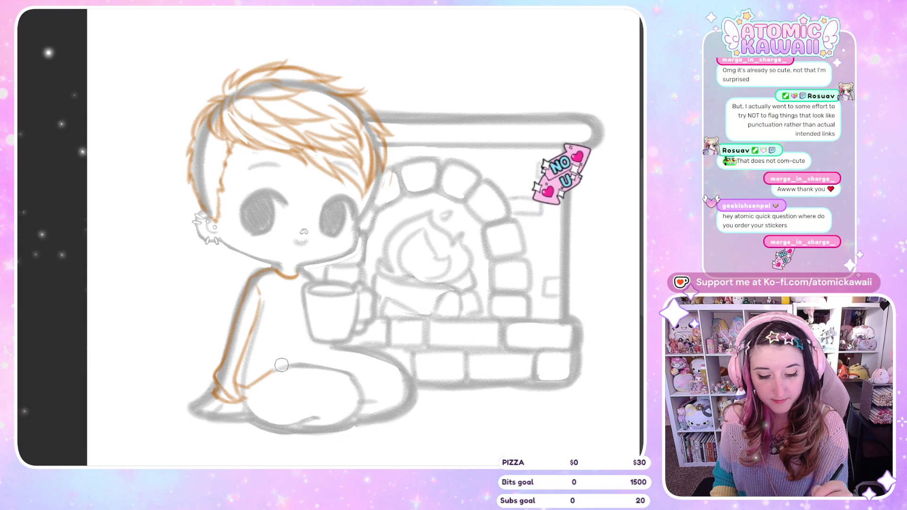
left_click_drag(243, 399, 283, 367)
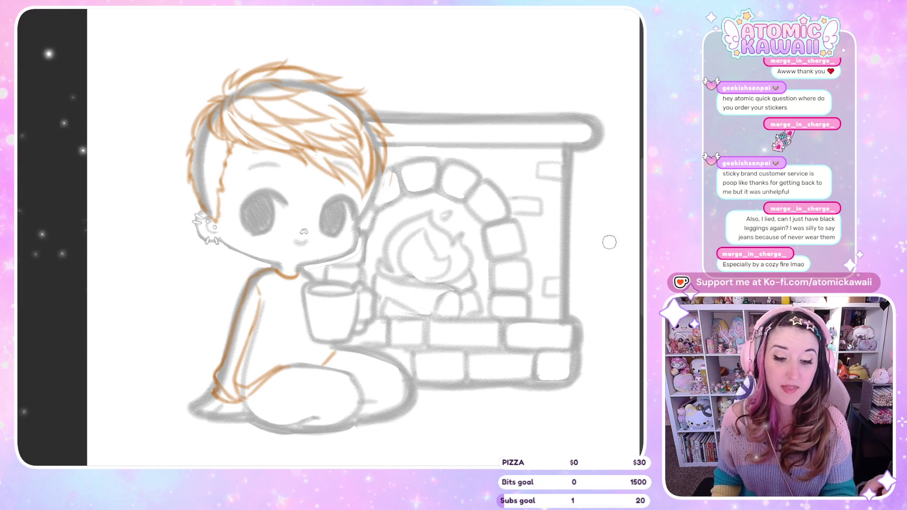
Step: Draw an orange line down from the knee and a collar line along the neck
key("m")
key("m")
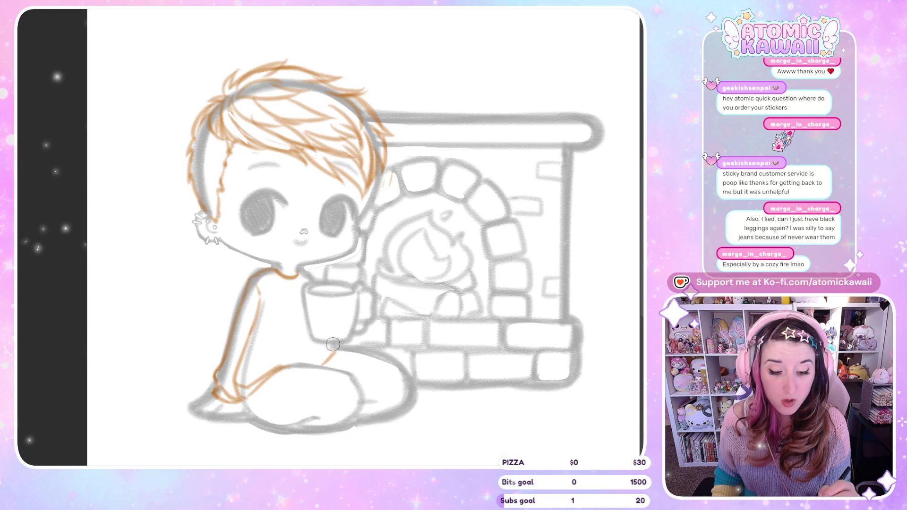
left_click_drag(351, 352, 331, 354)
key("ctrl+z")
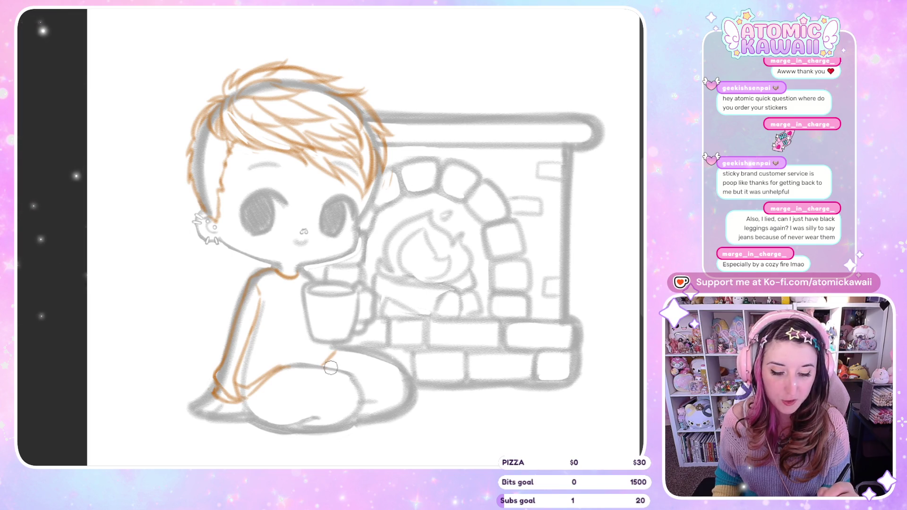
key("h")
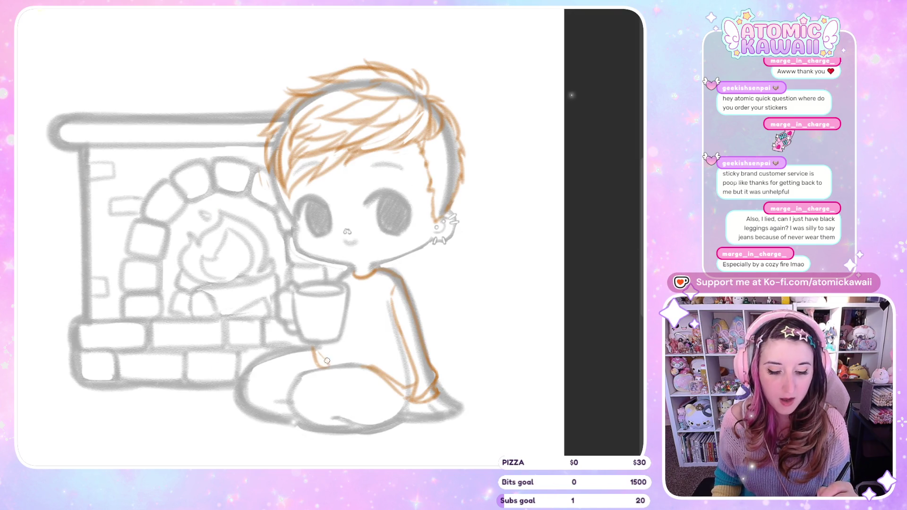
key("h")
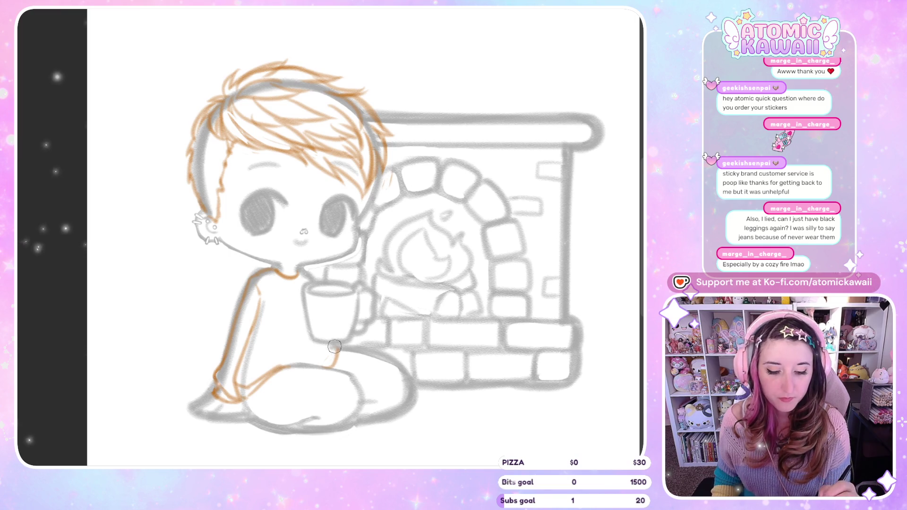
left_click_drag(335, 346, 331, 365)
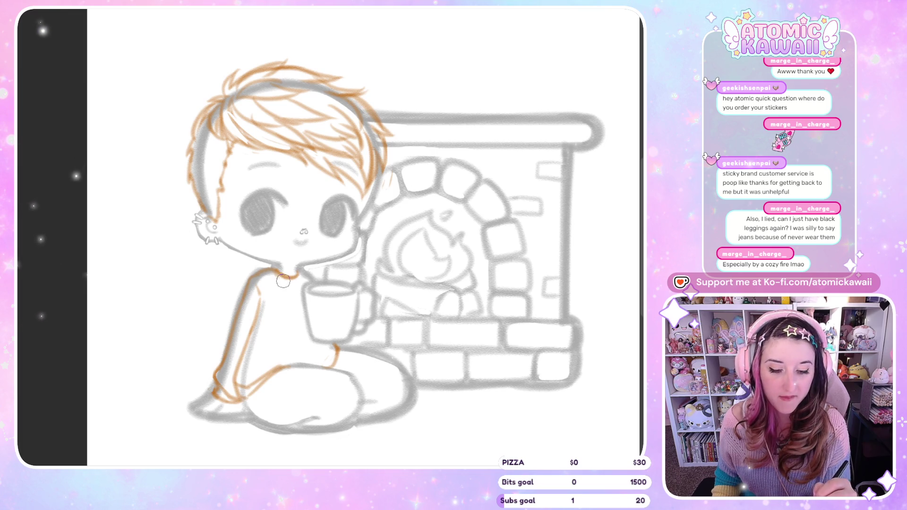
left_click_drag(274, 270, 296, 283)
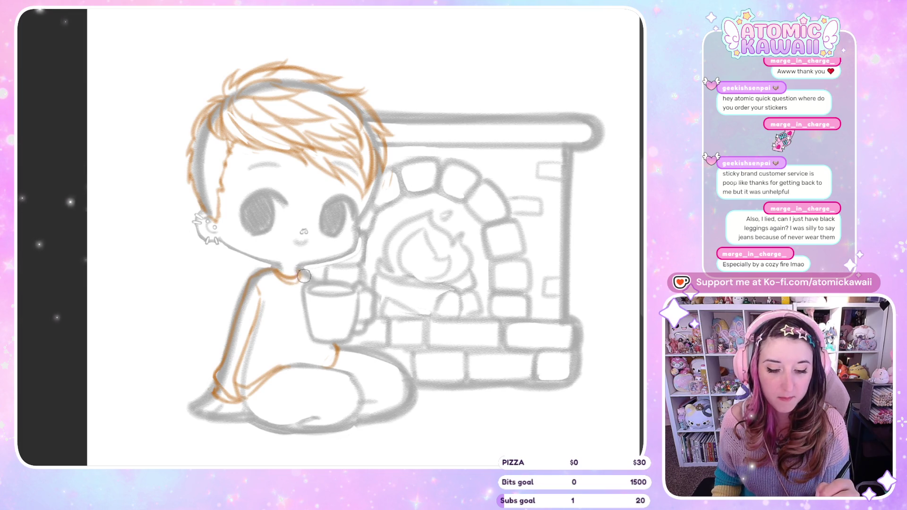
key("h")
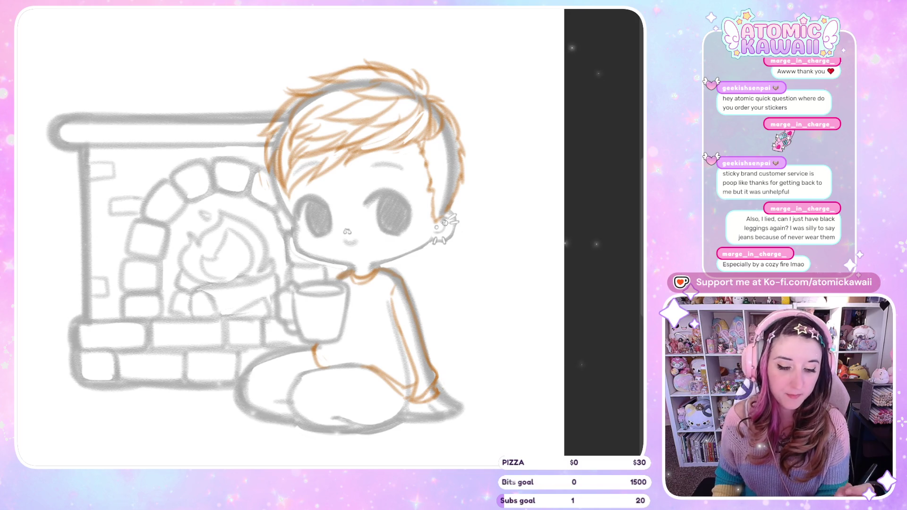
key("h")
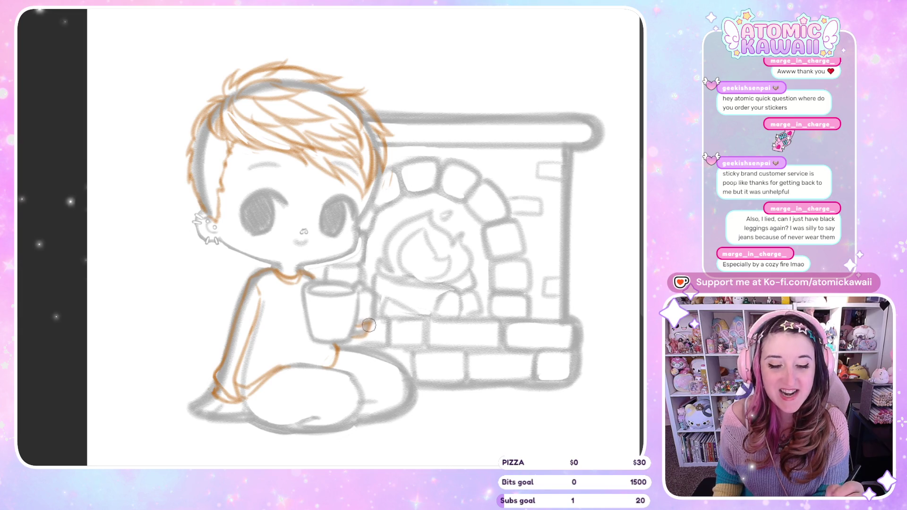
Step: Sketch and retrace the top of the thigh in orange, checking it in mirrored view
key("m")
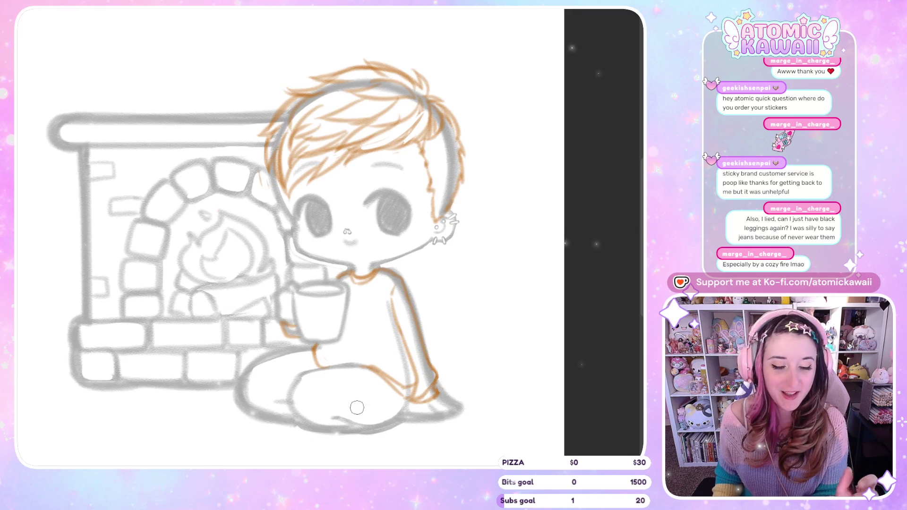
left_click_drag(371, 367, 314, 373)
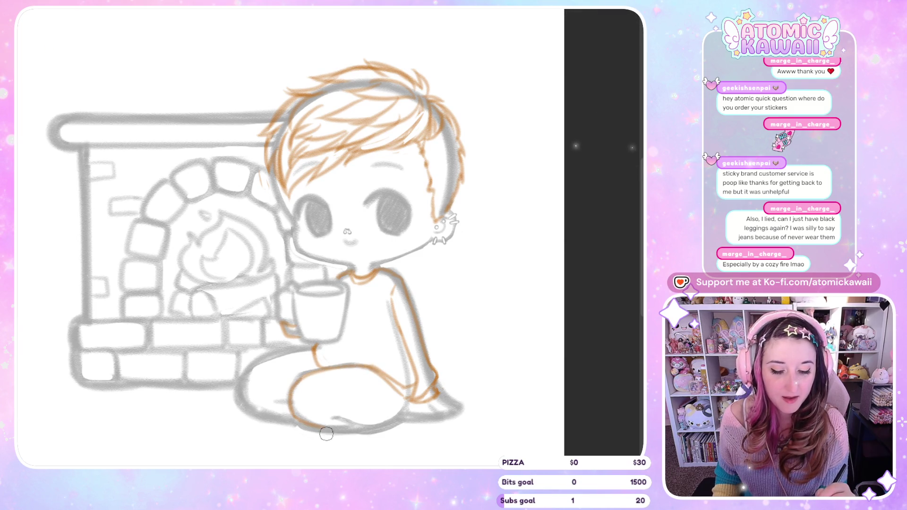
key("m")
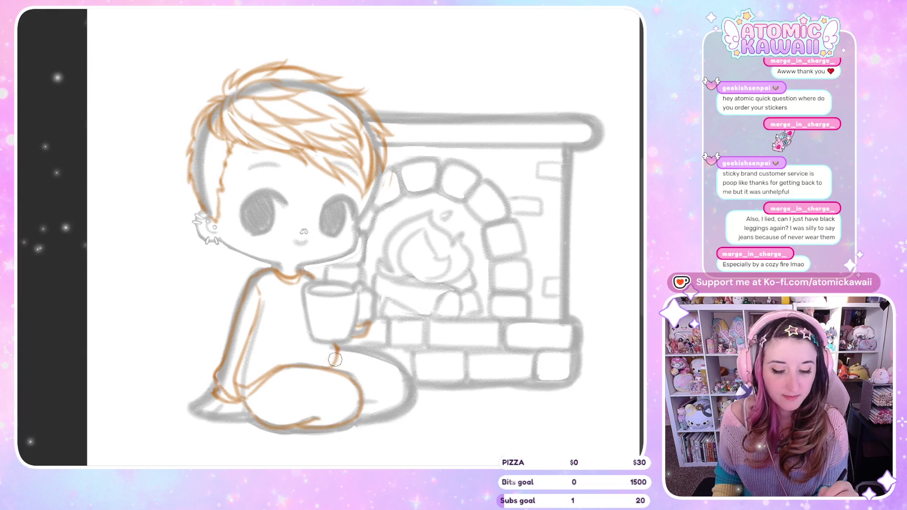
mouse_move(337, 348)
left_mouse_down()
mouse_move(403, 376)
mouse_move(350, 420)
left_mouse_up()
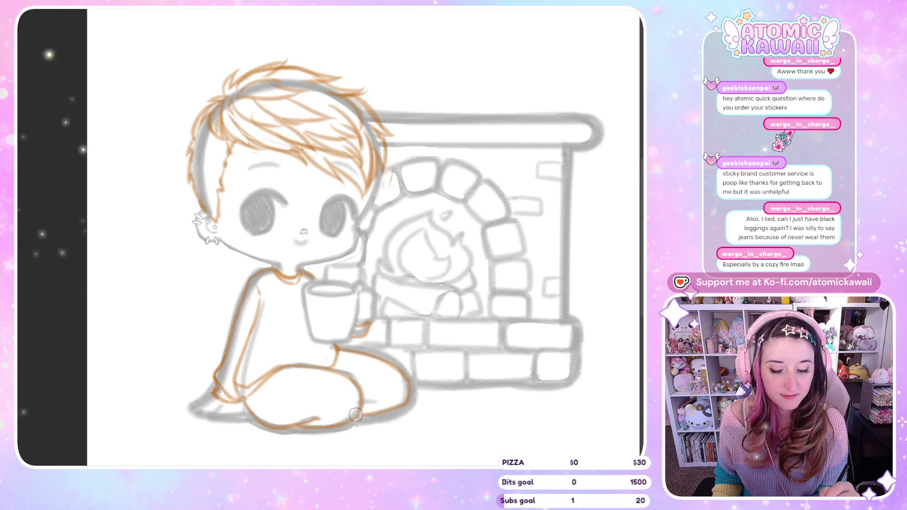
key("m")
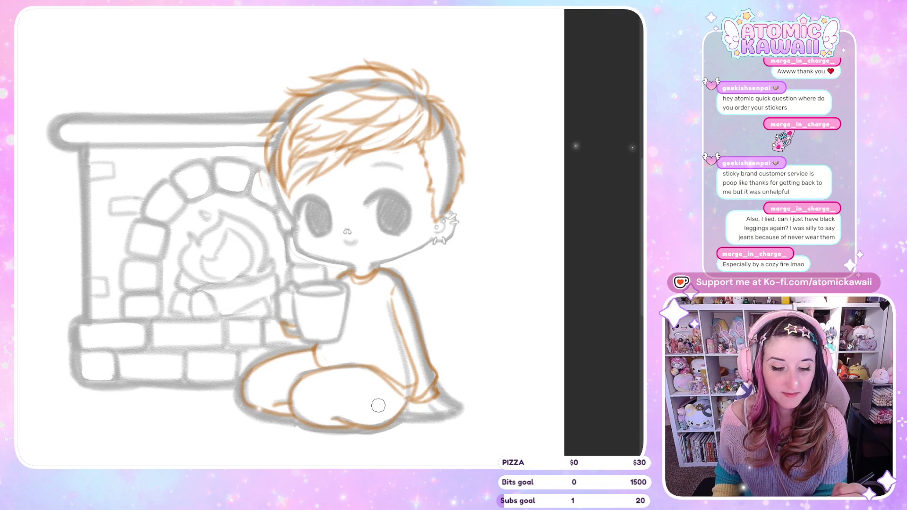
key("m")
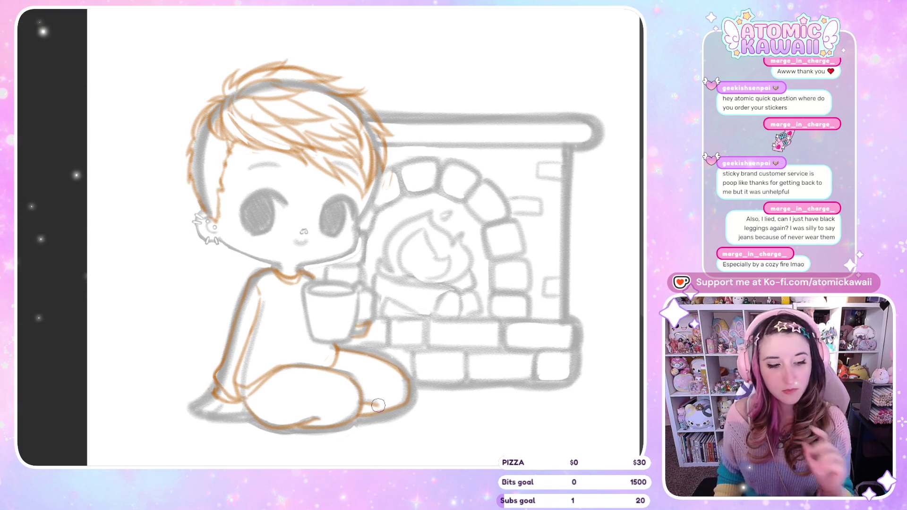
scroll(362, 236, "up", 3)
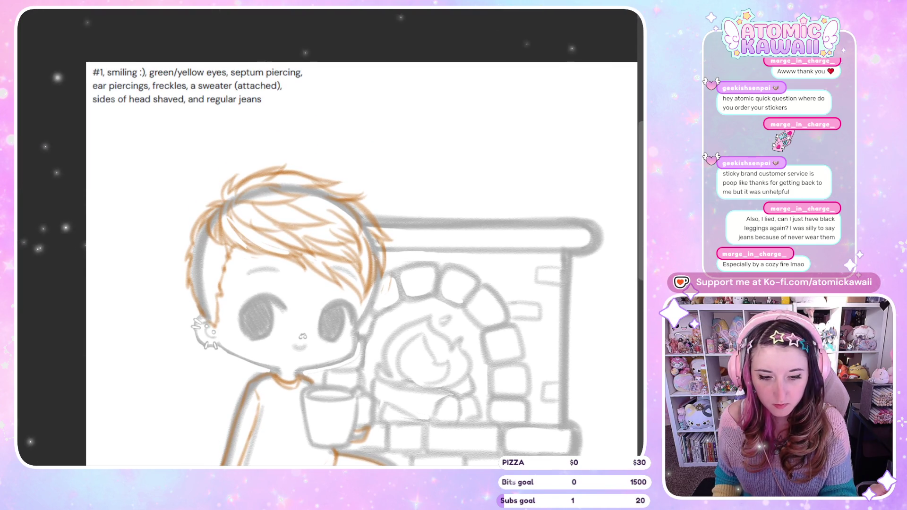
Step: Scroll back down from the commission reference notes to the chibi's mug
scroll(361, 237, "down", 3)
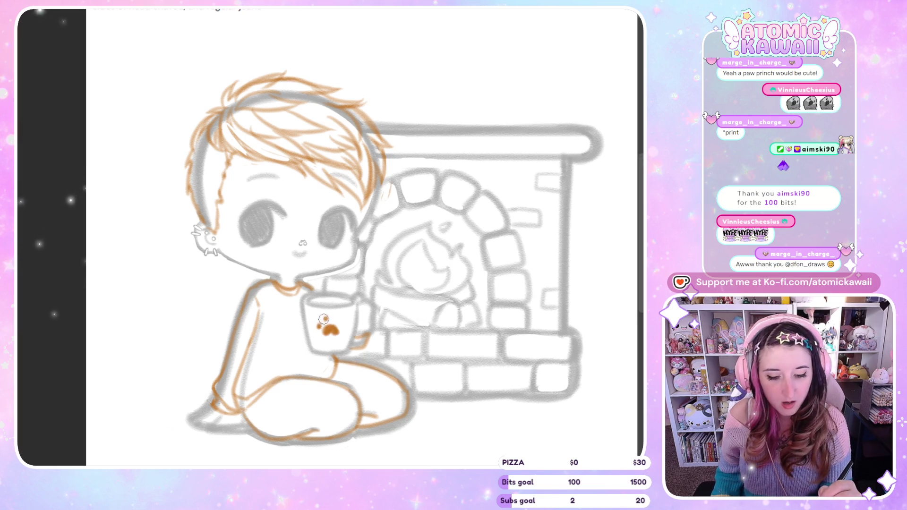
Step: Dab two toe pads onto the paw print, then rotate the lassoed mug slightly clockwise
left_click(320, 322)
left_click(331, 318)
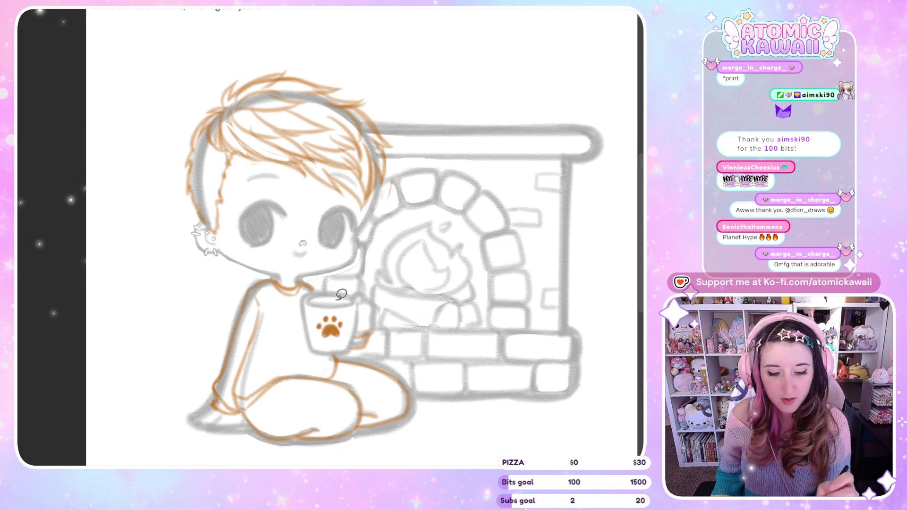
mouse_move(355, 318)
left_mouse_down()
mouse_move(302, 312)
mouse_move(353, 349)
left_mouse_up()
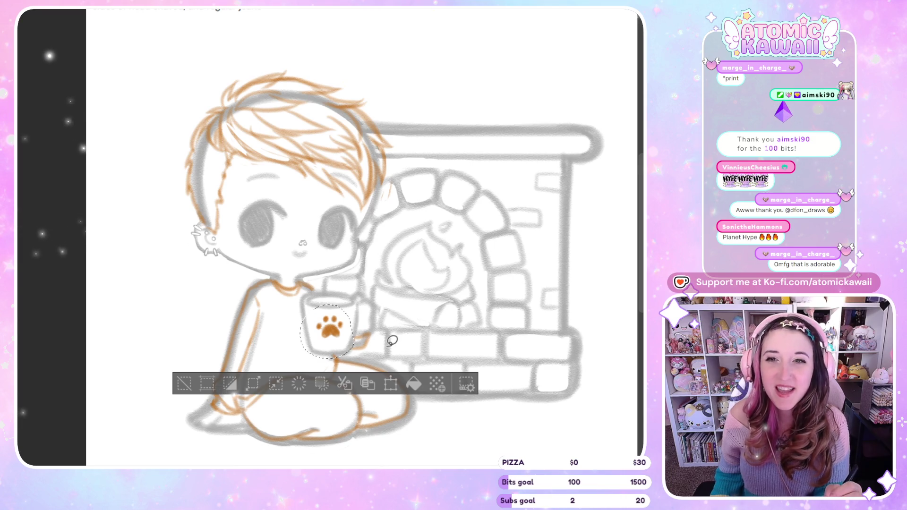
left_click(390, 383)
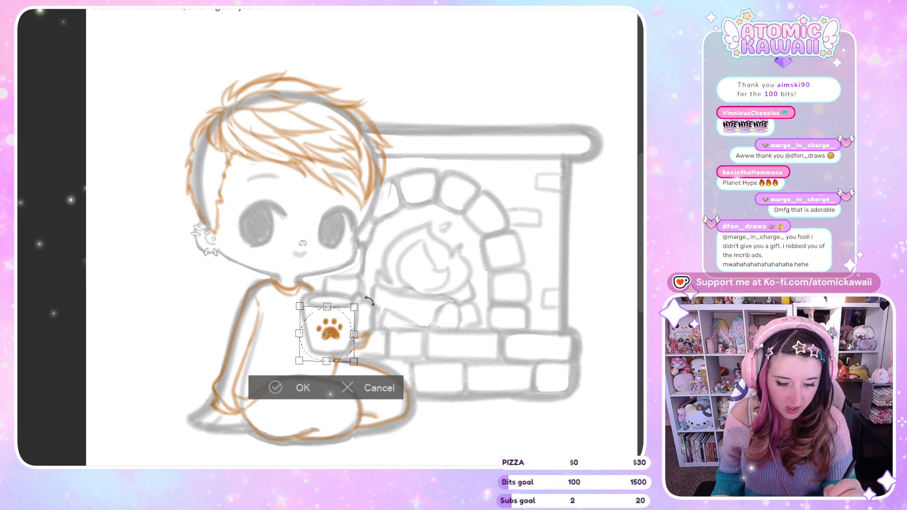
left_click_drag(344, 322, 346, 326)
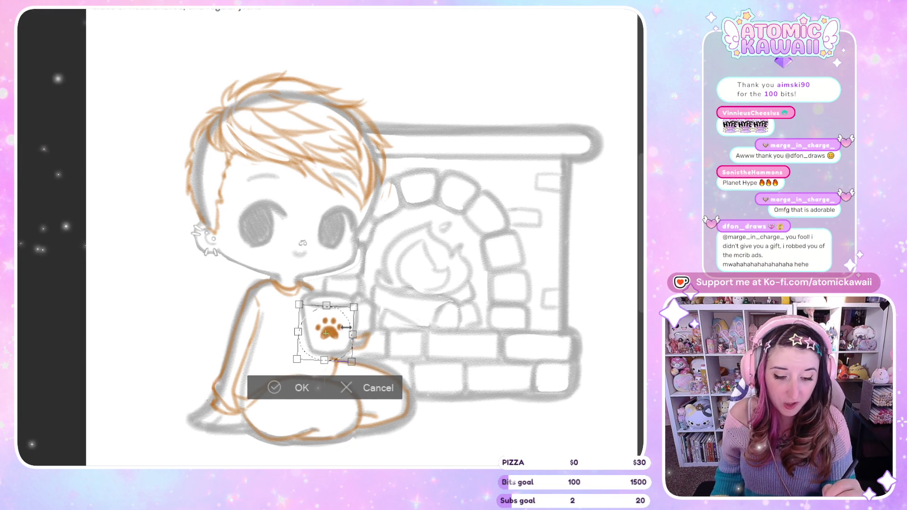
left_click(301, 388)
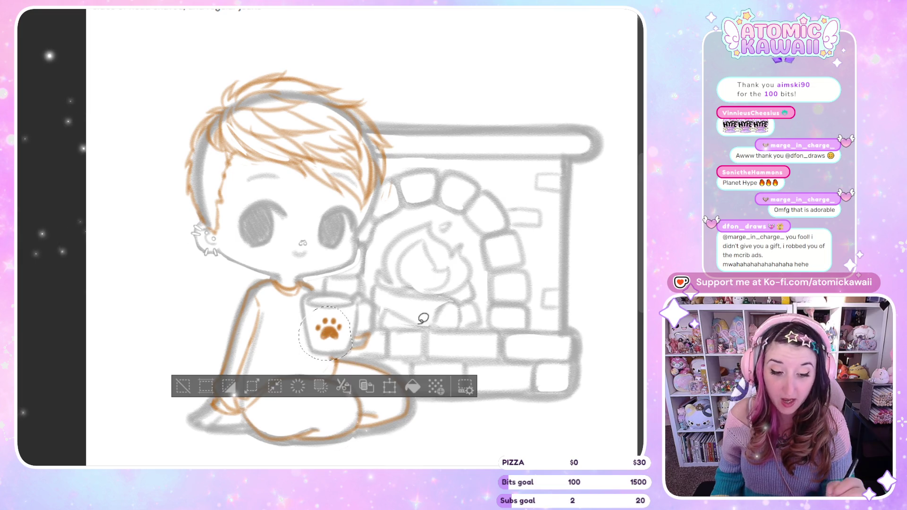
key("ctrl+d")
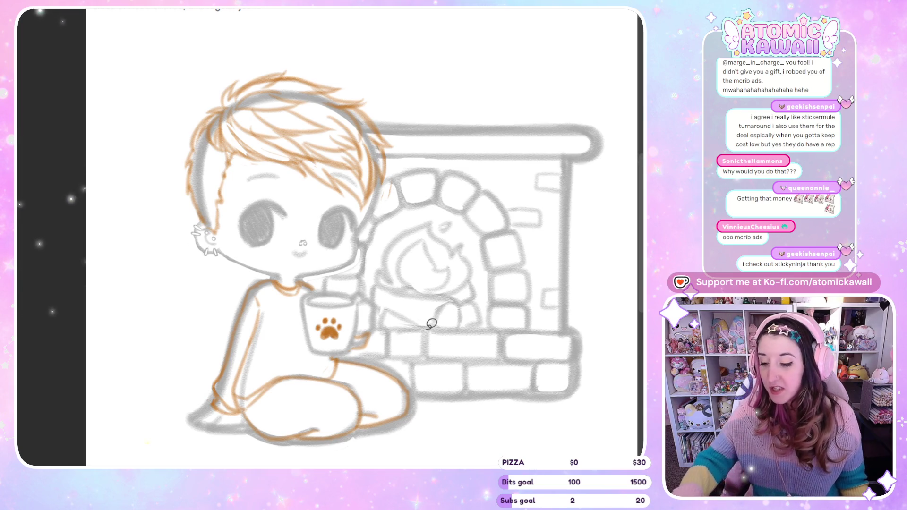
scroll(384, 144, "down", 1)
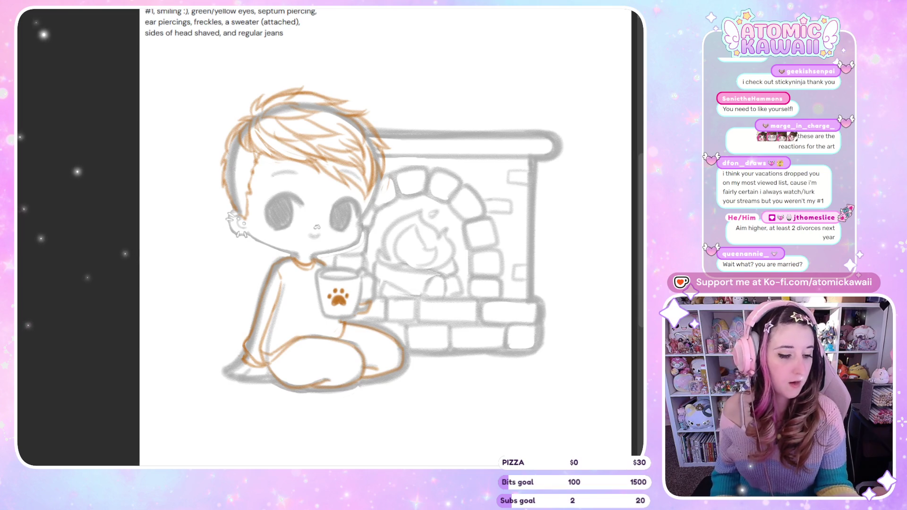
scroll(210, 187, "up", 5)
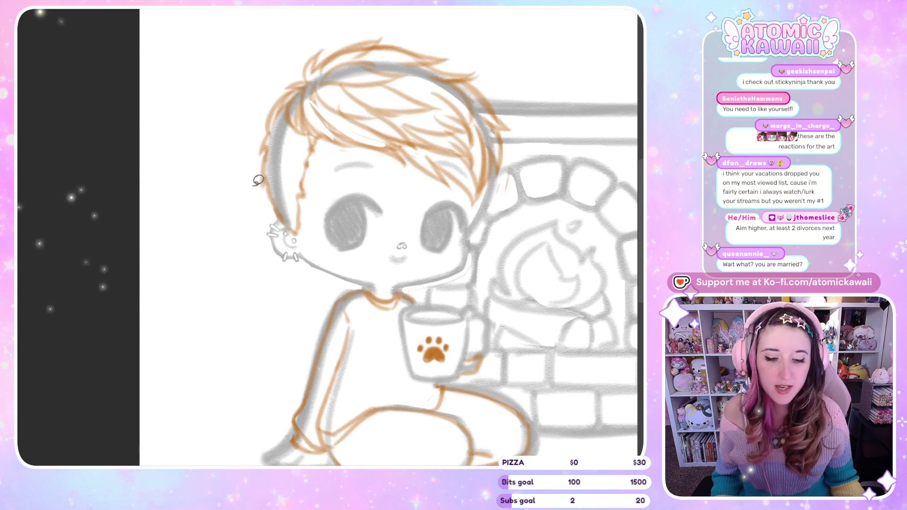
Step: Tilt and mirror the canvas to draw the eyebrows, then return the view upright and unflipped
key("minus")
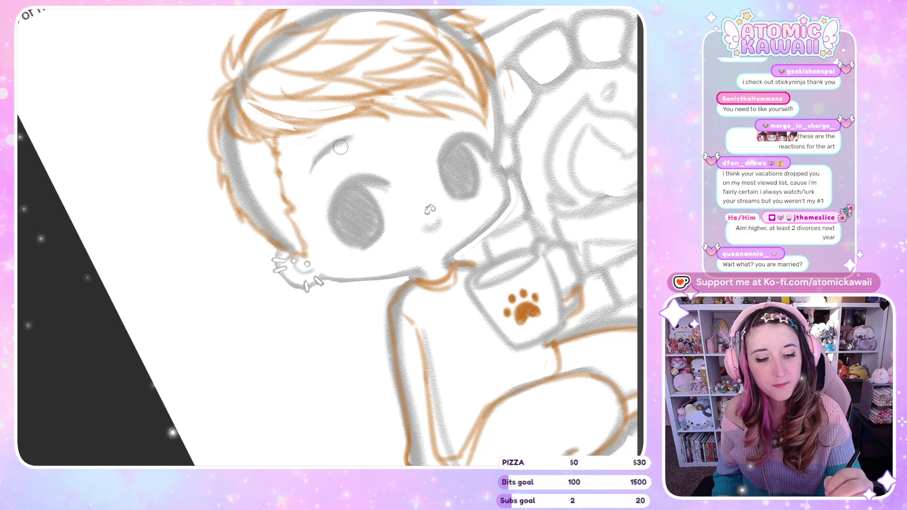
key("h")
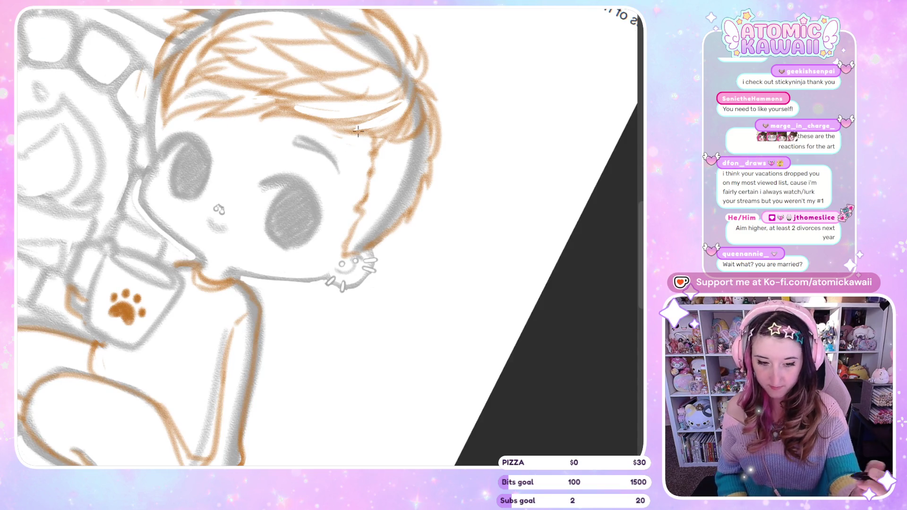
key("5")
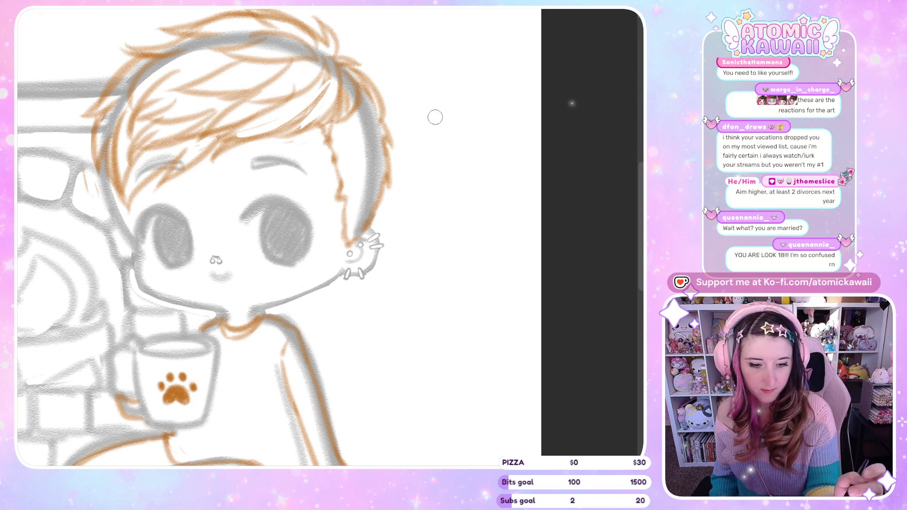
key("m")
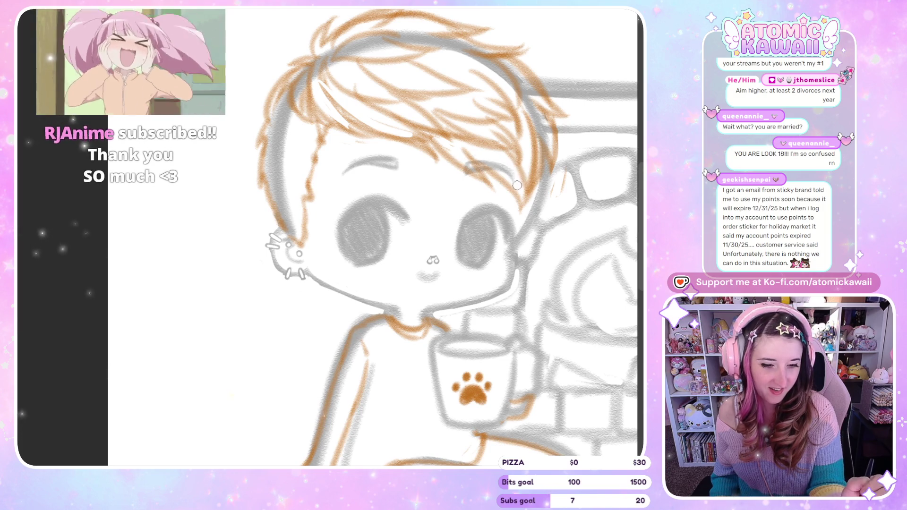
key("m")
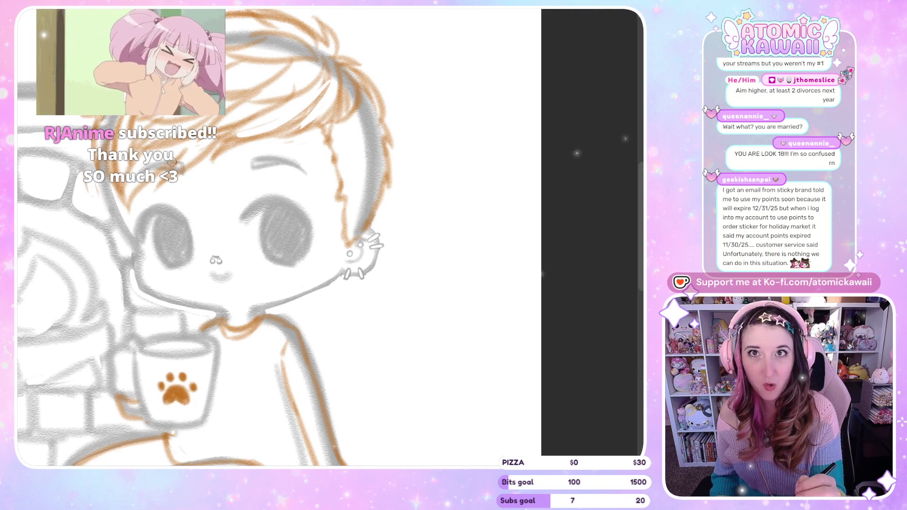
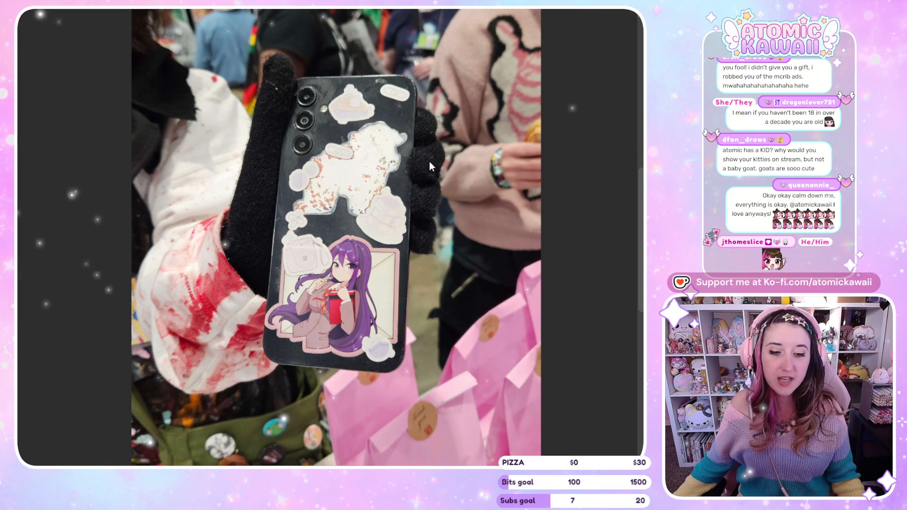
Step: Close the phone-case photo to bring the chibi sketch back on screen
left_click(410, 162)
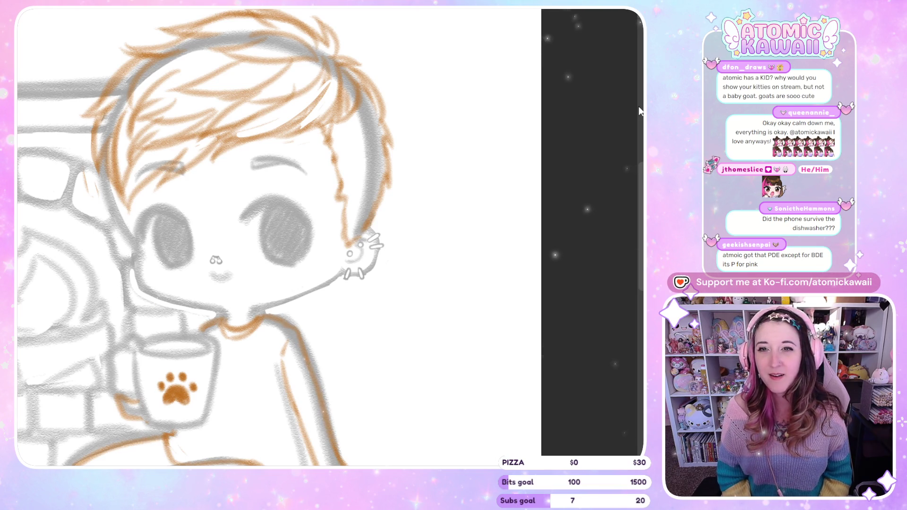
Step: Zoom out, mirror the view with M, then zoom back in on the character
scroll(515, 215, "down", 1)
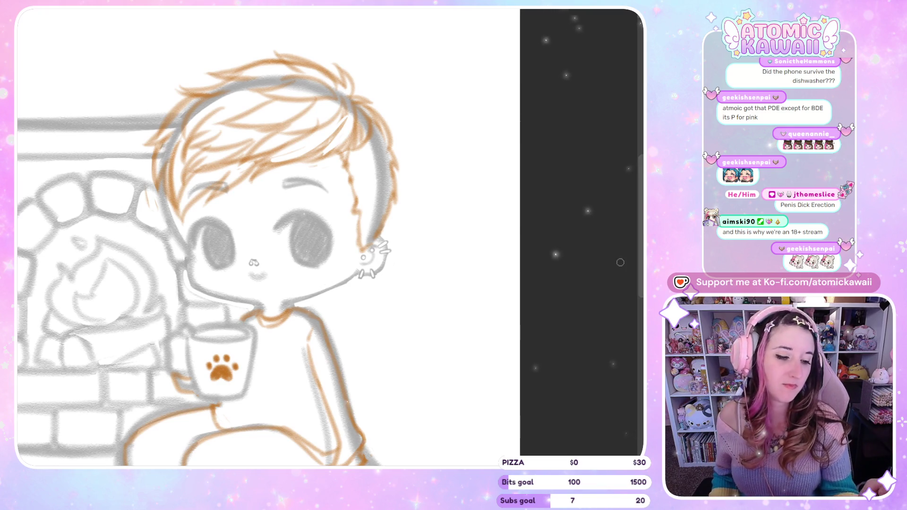
key("m")
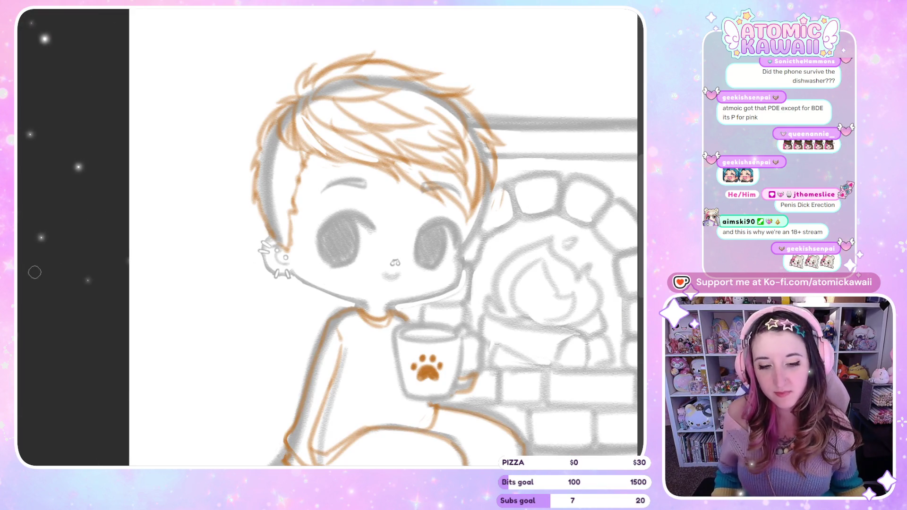
scroll(156, 152, "down", 3)
scroll(293, 256, "up", 2)
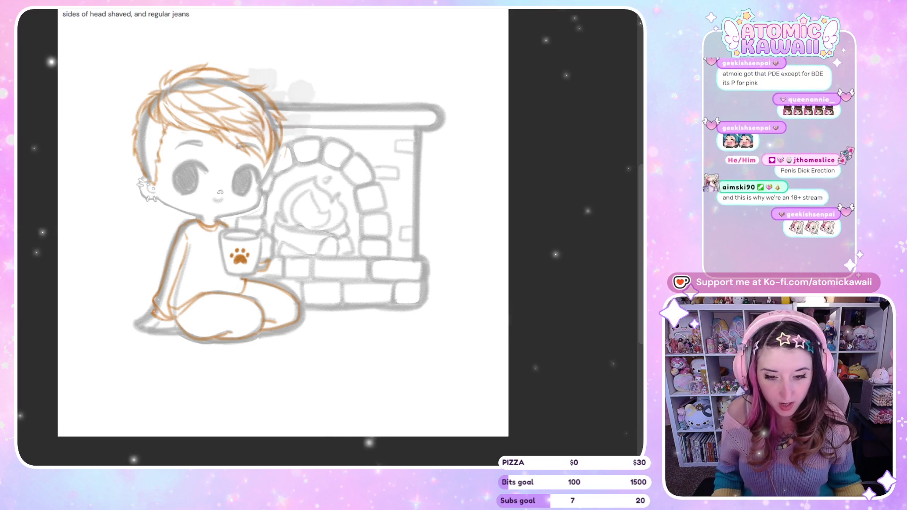
scroll(165, 36, "down", 1)
scroll(165, 35, "up", 1)
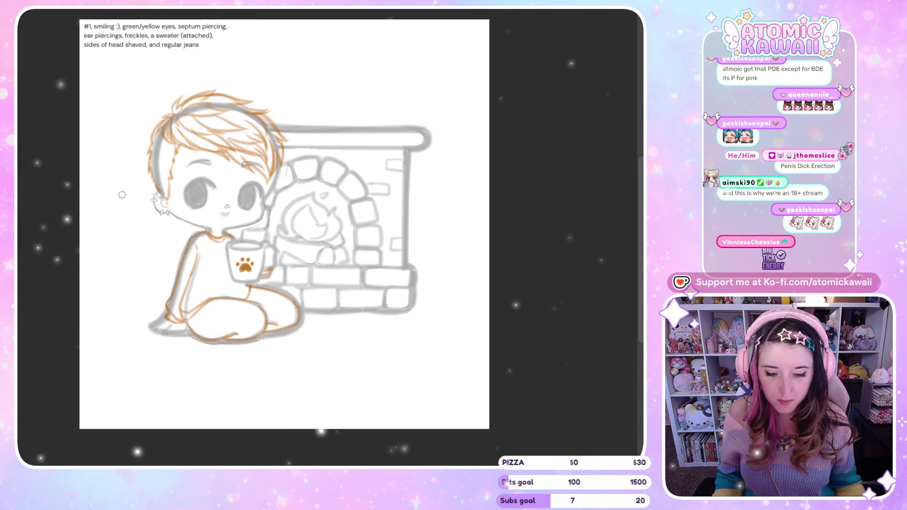
scroll(190, 197, "up", 3)
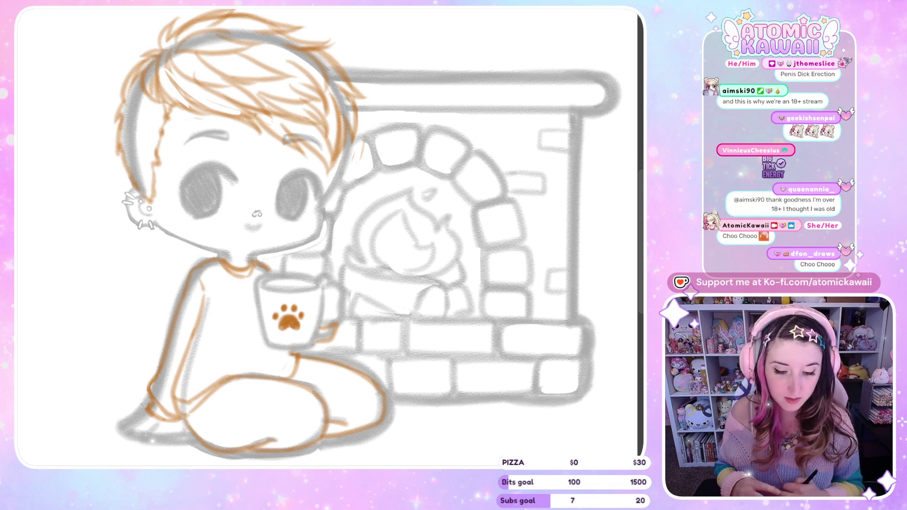
Step: Mirror the view with H and draw a short lash flick at the eye's outer corner
key("h")
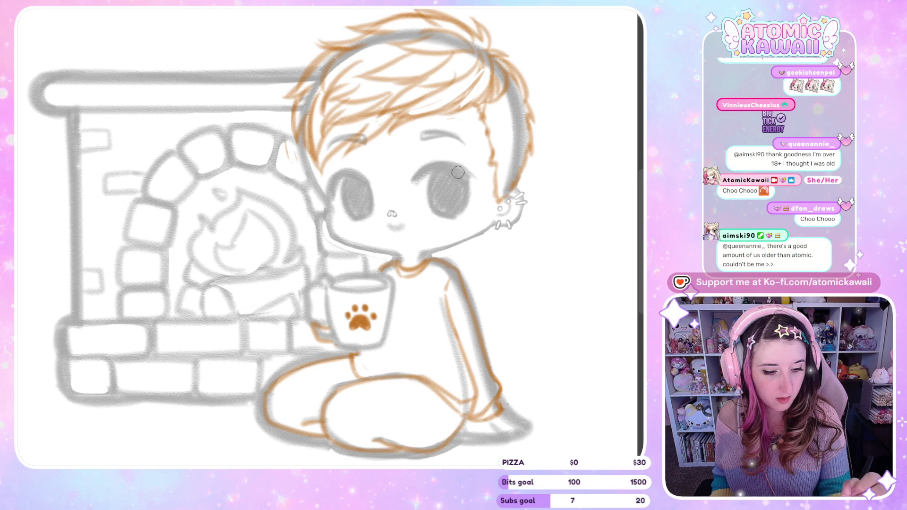
left_click_drag(466, 179, 482, 174)
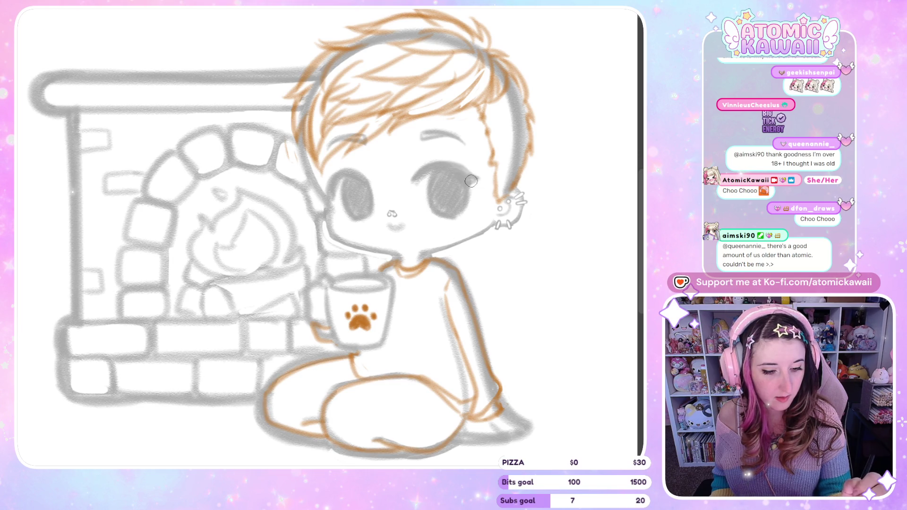
Step: Toggle the mirrored view back and forth to compare the face and new lash
key("m")
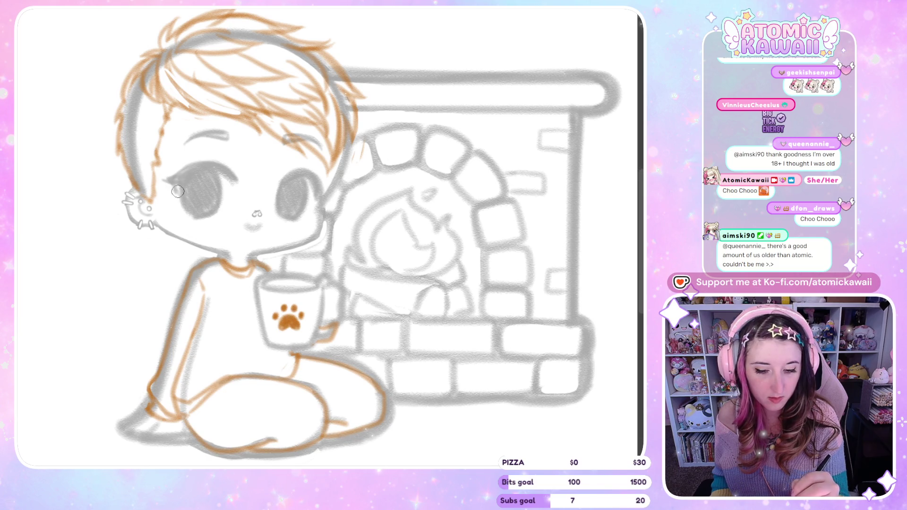
key("m")
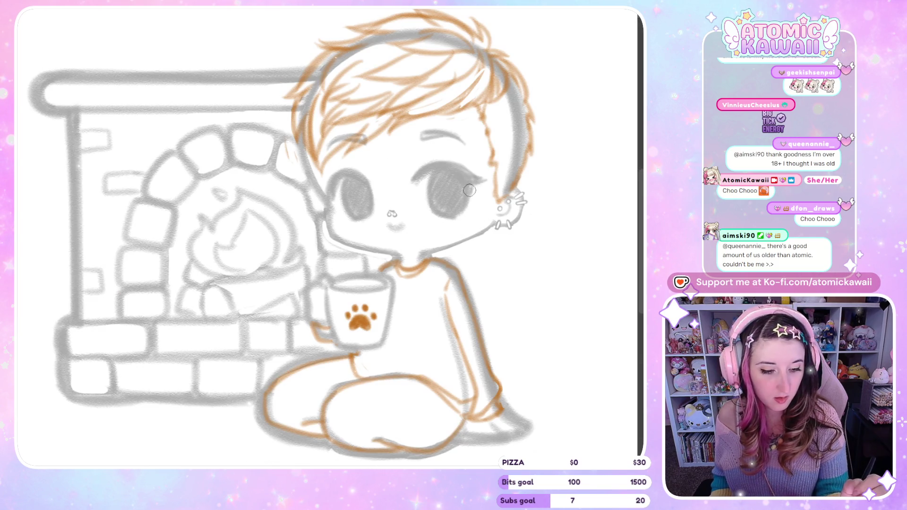
key("m")
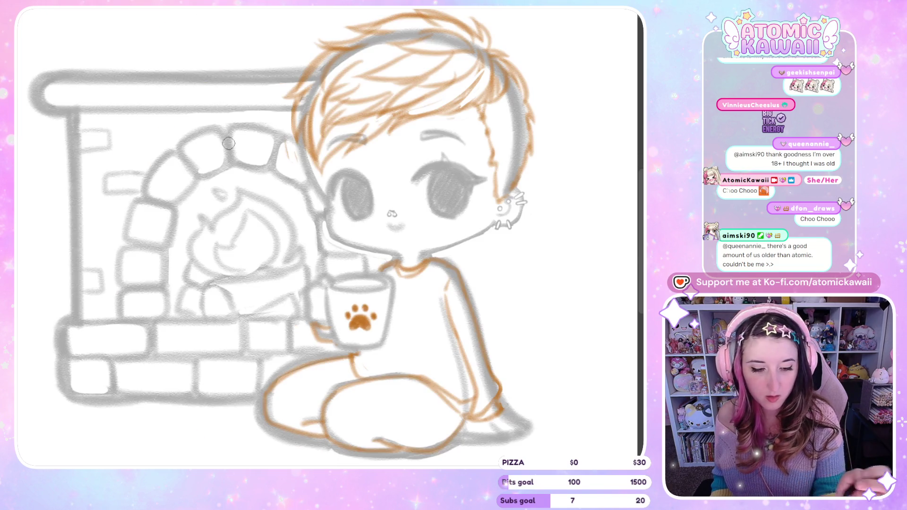
key("m")
key("m")
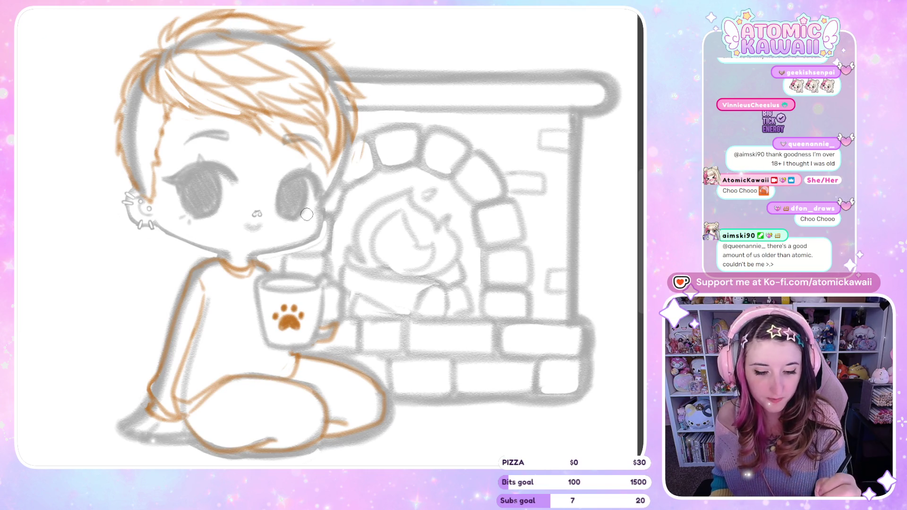
key("m")
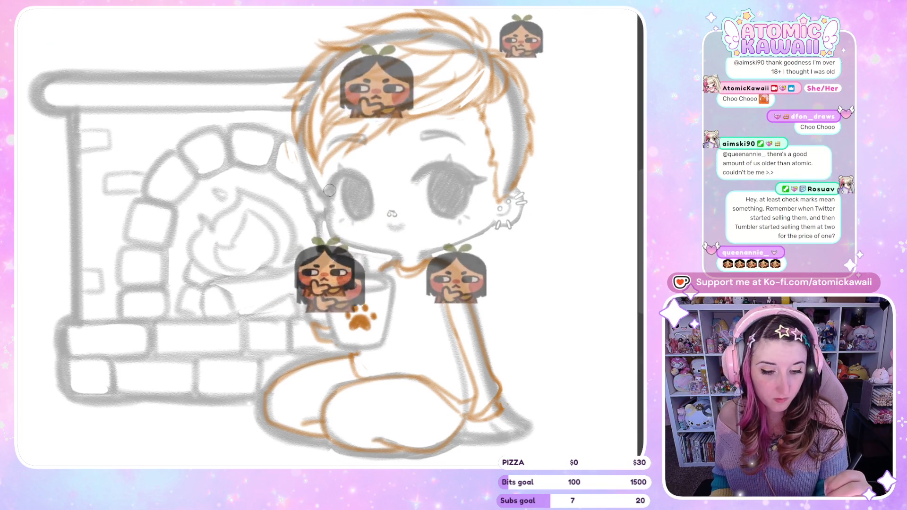
key("m")
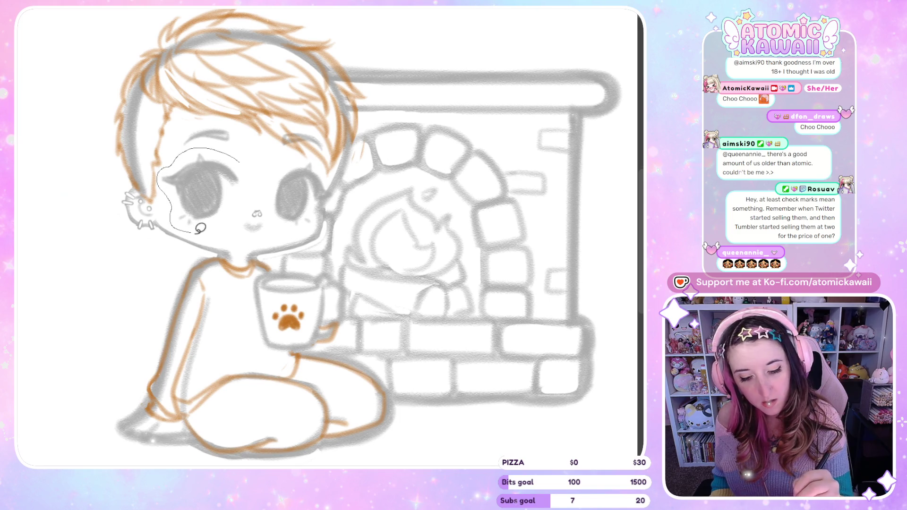
Step: Lasso the lashed eye, resize it with Transform, and deselect
left_click_drag(198, 228, 257, 212)
left_click(265, 259)
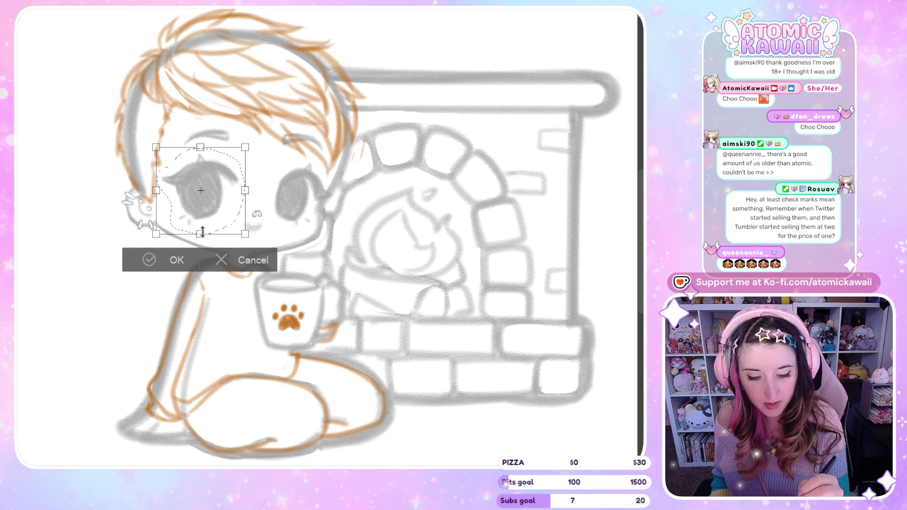
left_click(197, 264)
left_click_drag(287, 165, 284, 223)
left_click(298, 231)
Step: Mirror the view, lasso and transform the other eye, deselect, and flip back
key("h")
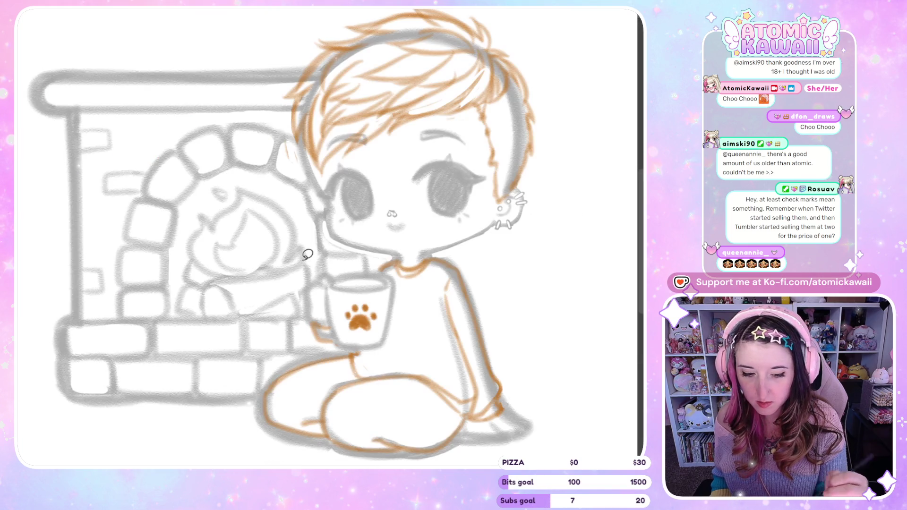
mouse_move(372, 166)
left_mouse_down()
mouse_move(377, 177)
mouse_move(348, 226)
mouse_move(325, 164)
mouse_move(373, 163)
left_mouse_up()
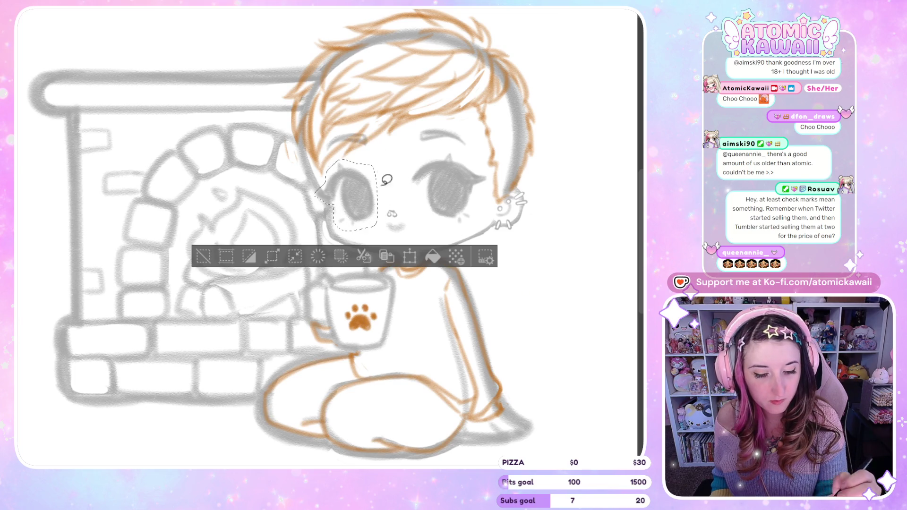
left_click(409, 255)
left_click(321, 257)
key("ctrl+d")
key("h")
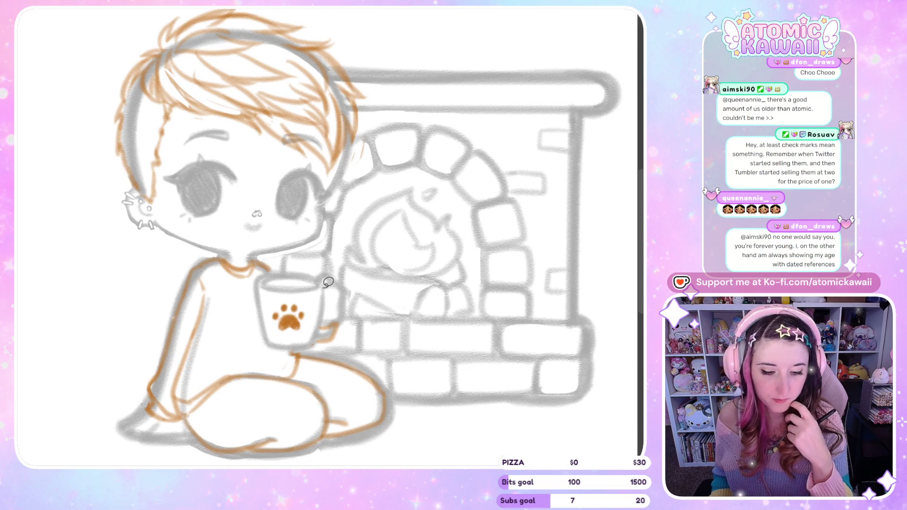
Step: Flip the view repeatedly to check eye balance, then turn the grey sketch lines black
key("h")
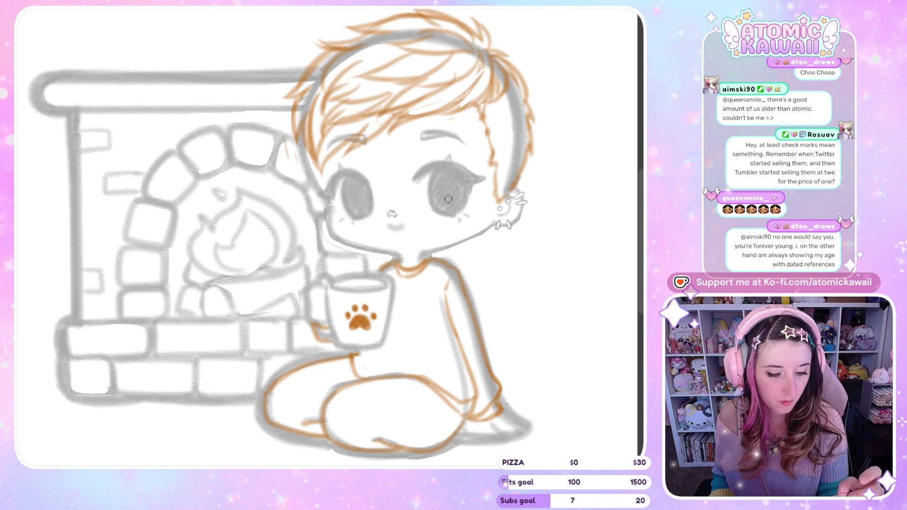
key("h")
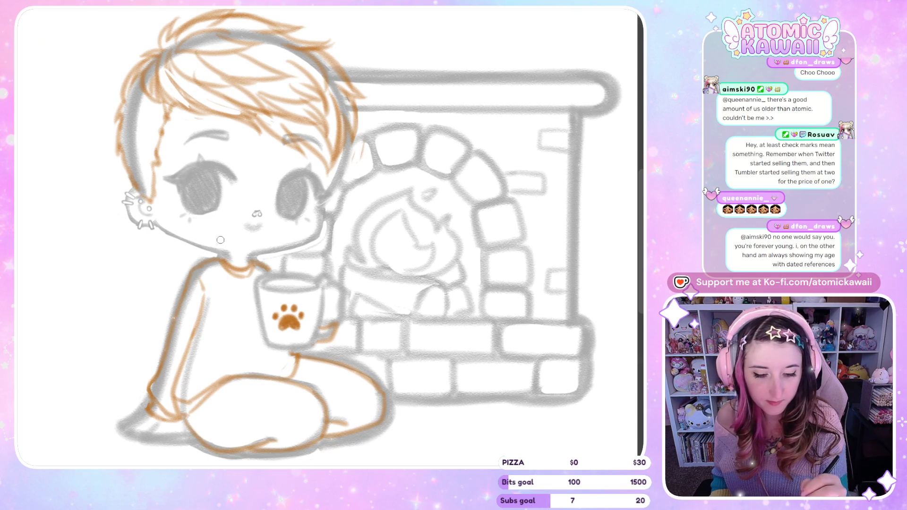
key("h")
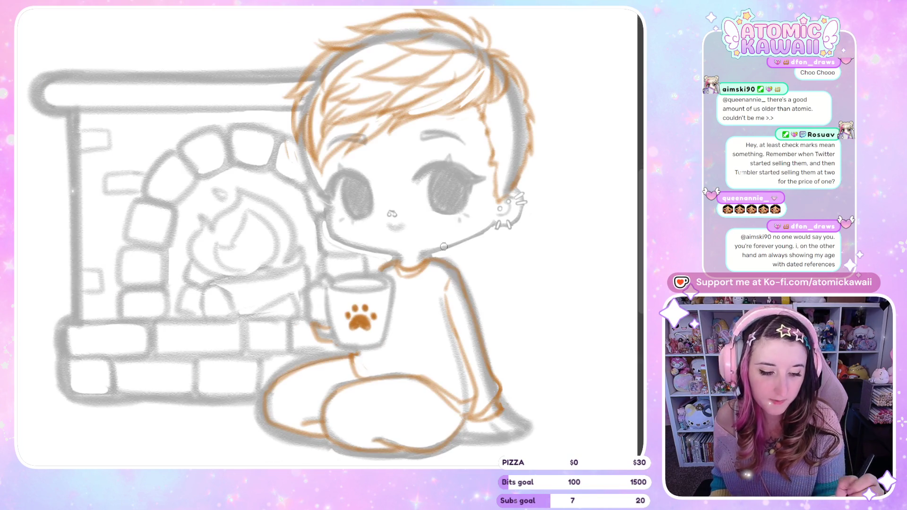
key("h")
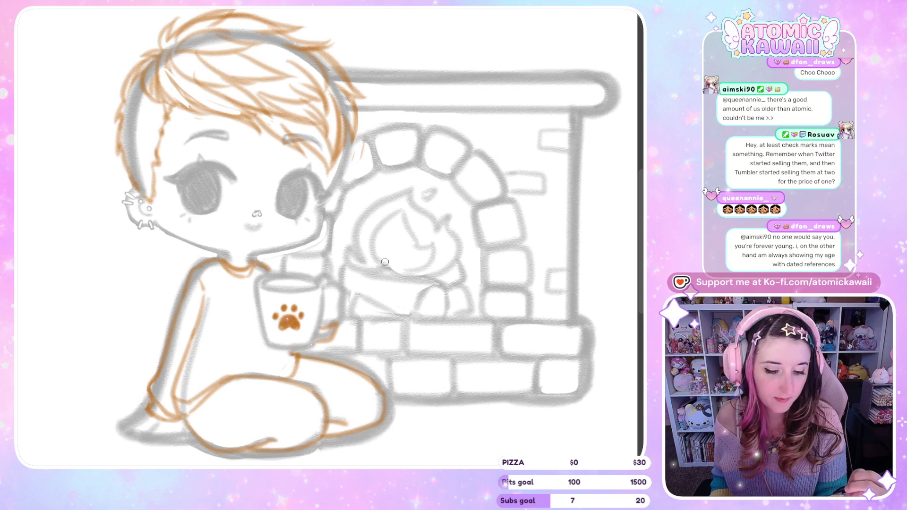
key("h")
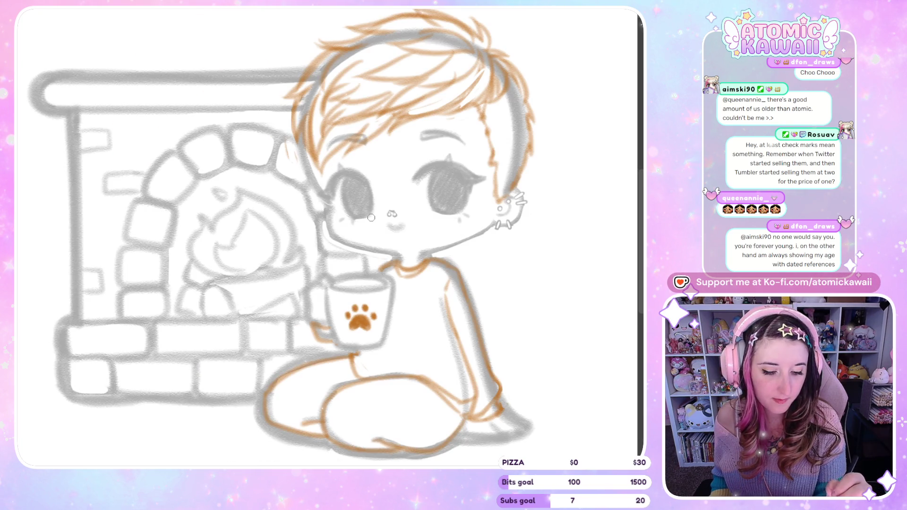
key("h")
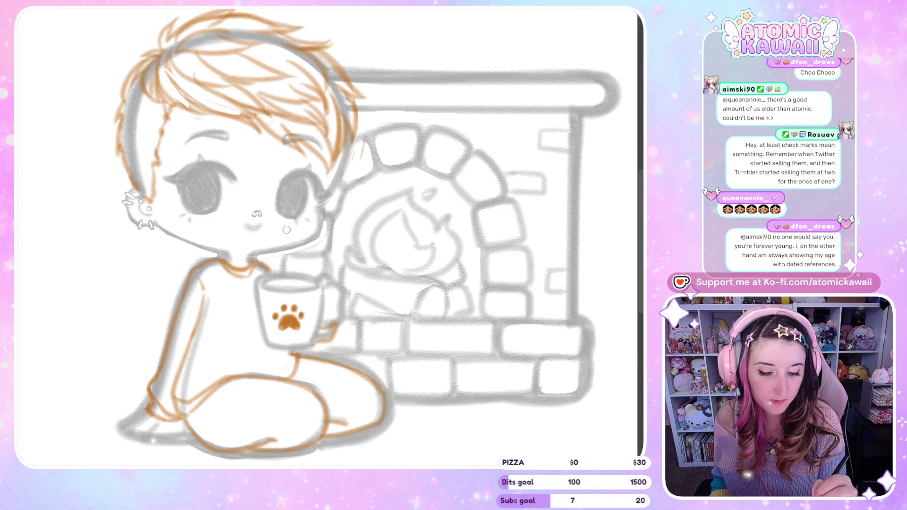
key("h")
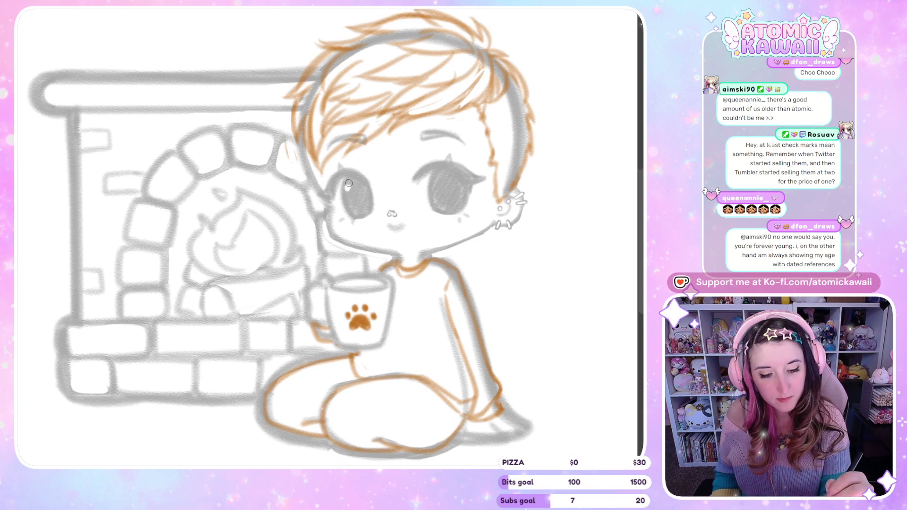
key("h")
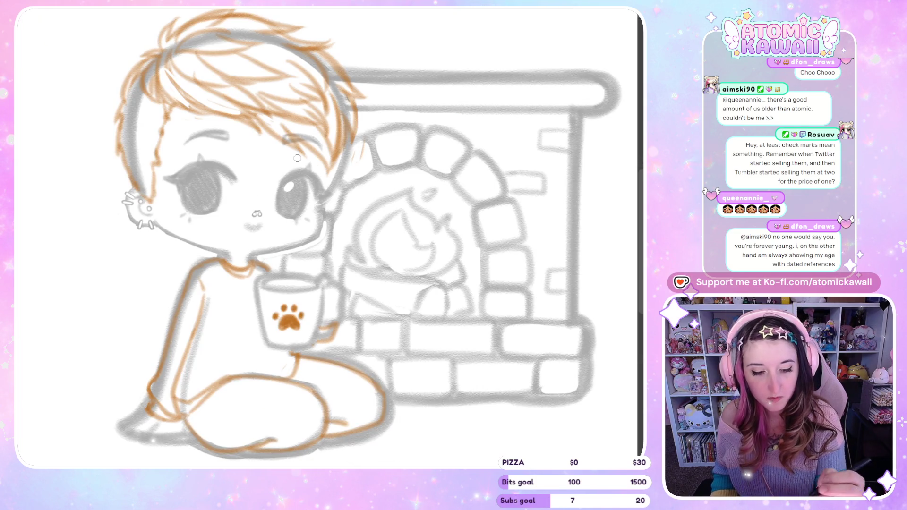
key("h")
key("h")
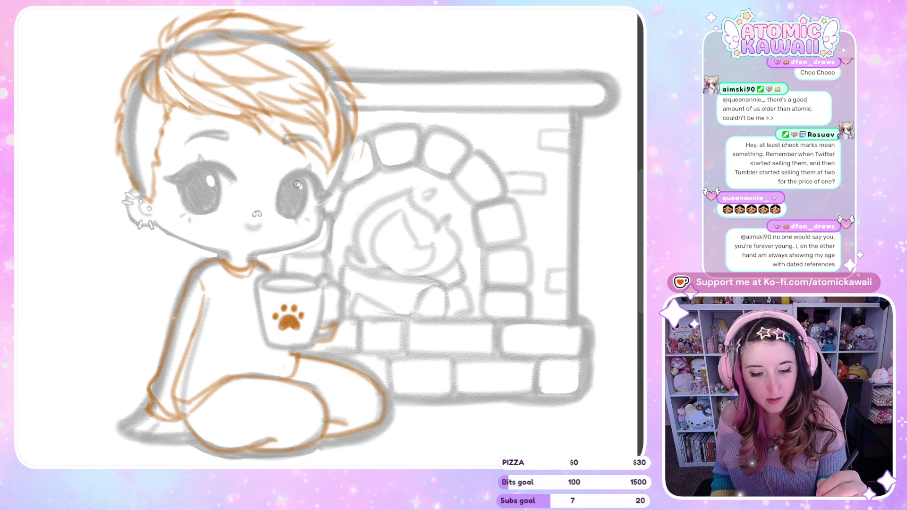
key("h")
key("h")
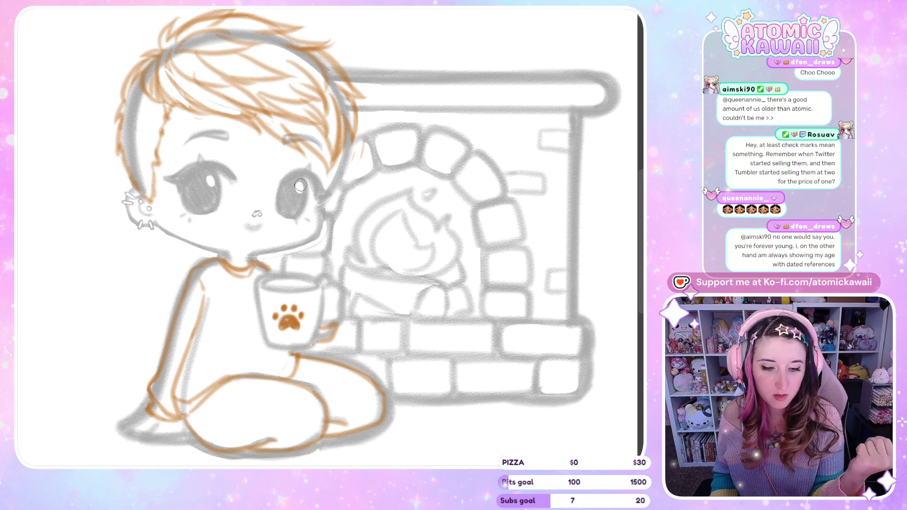
key("h")
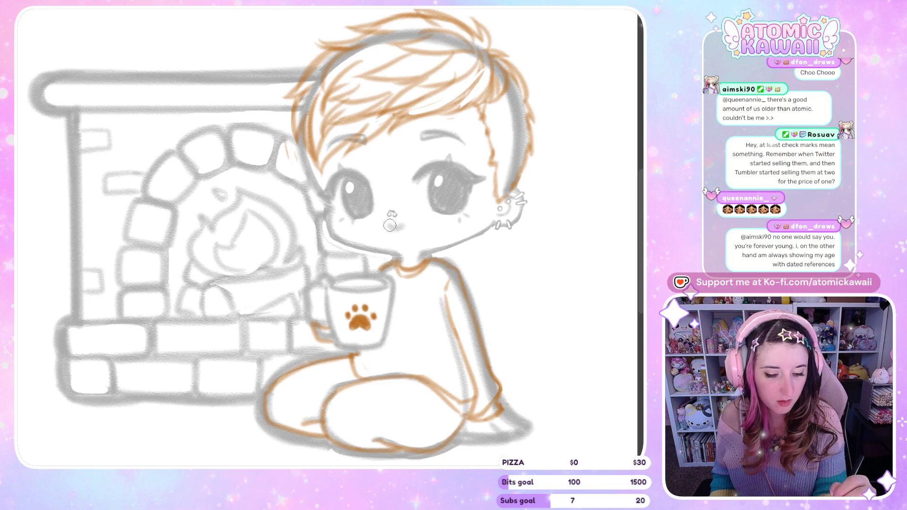
key("h")
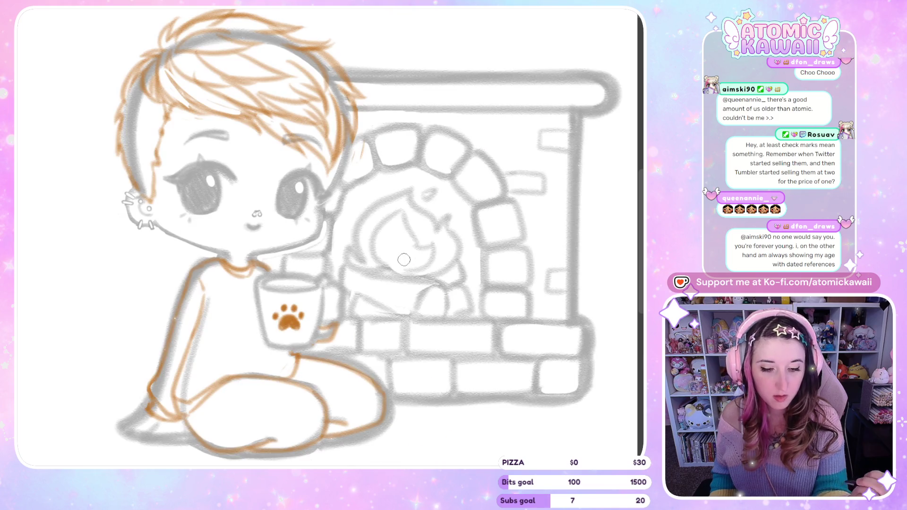
key("h")
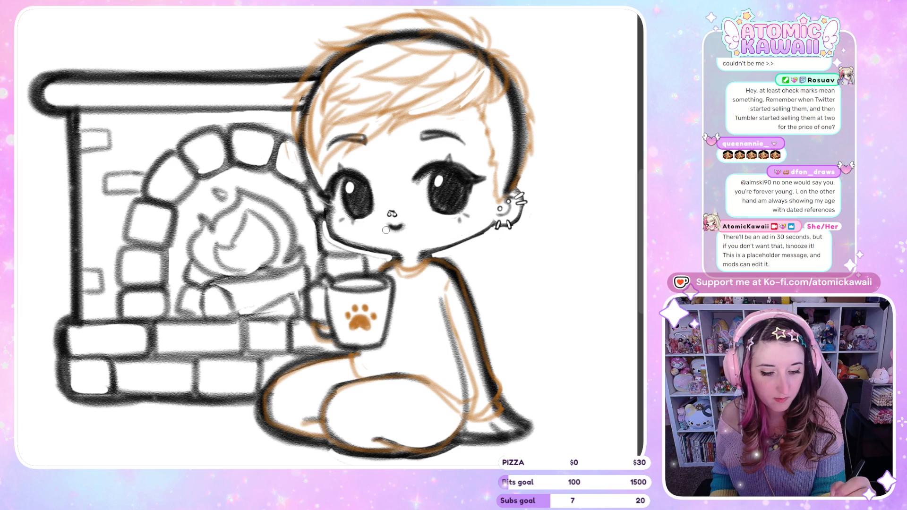
Step: Check the darker lines in mirrored views, then draw a small smiling mouth under the nose
key("h")
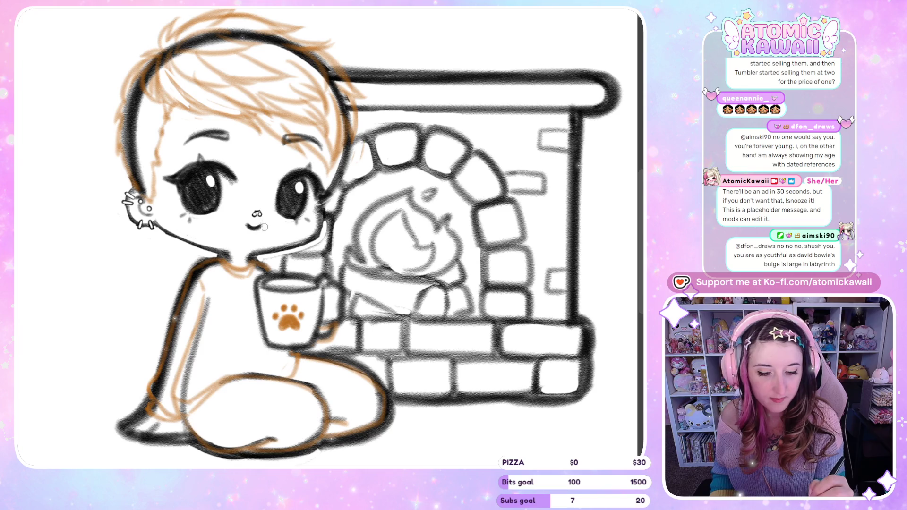
key("h")
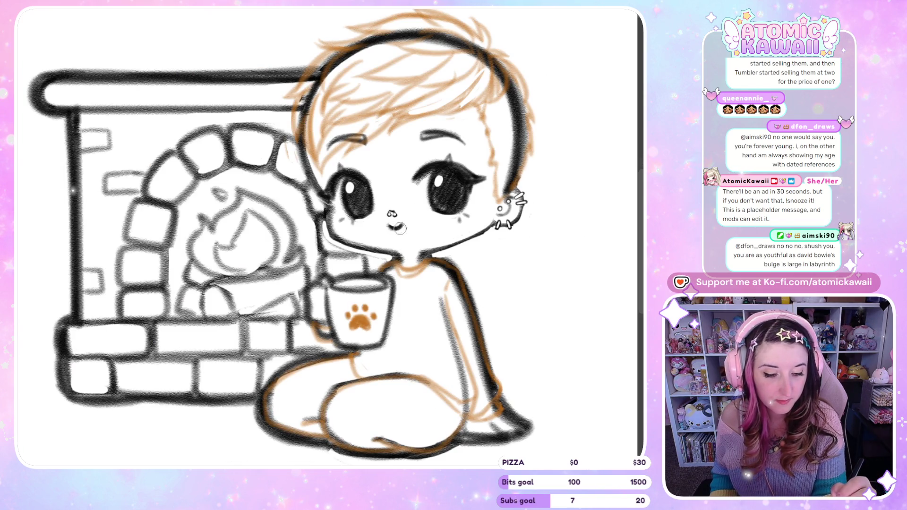
key("h")
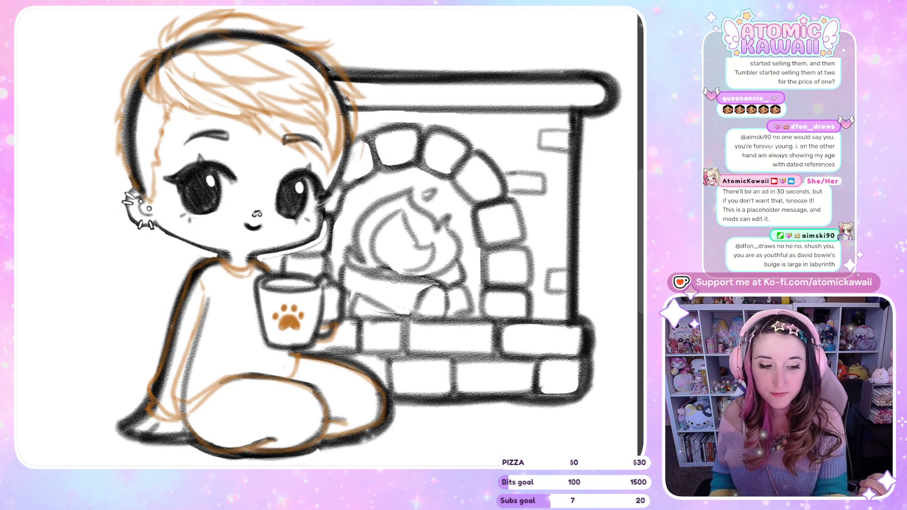
key("h")
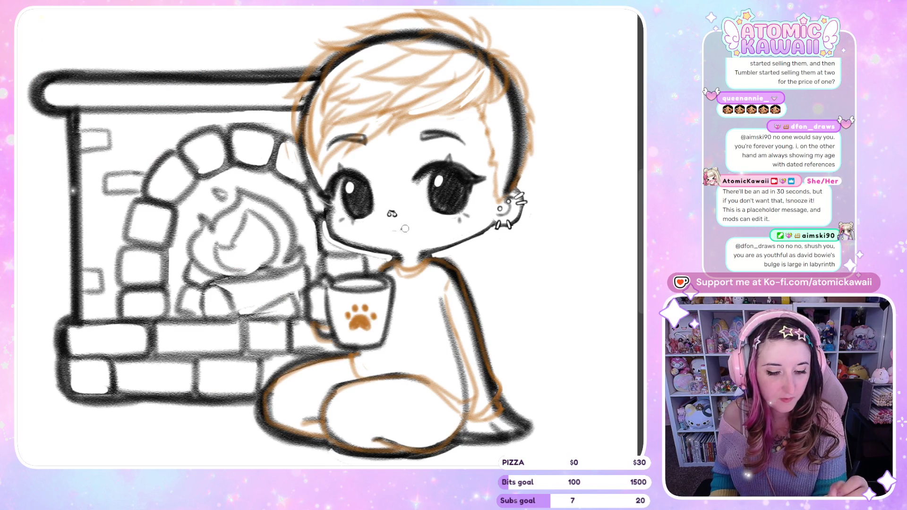
key("h")
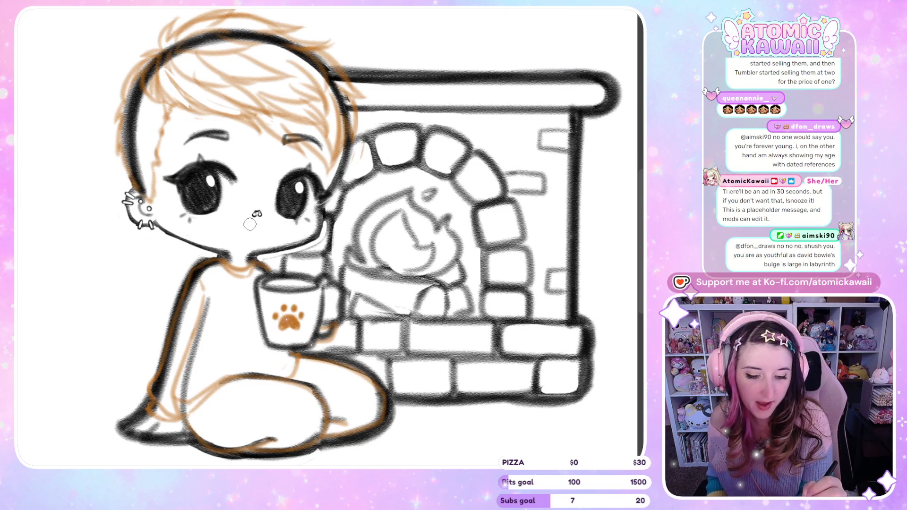
left_click_drag(240, 226, 259, 227)
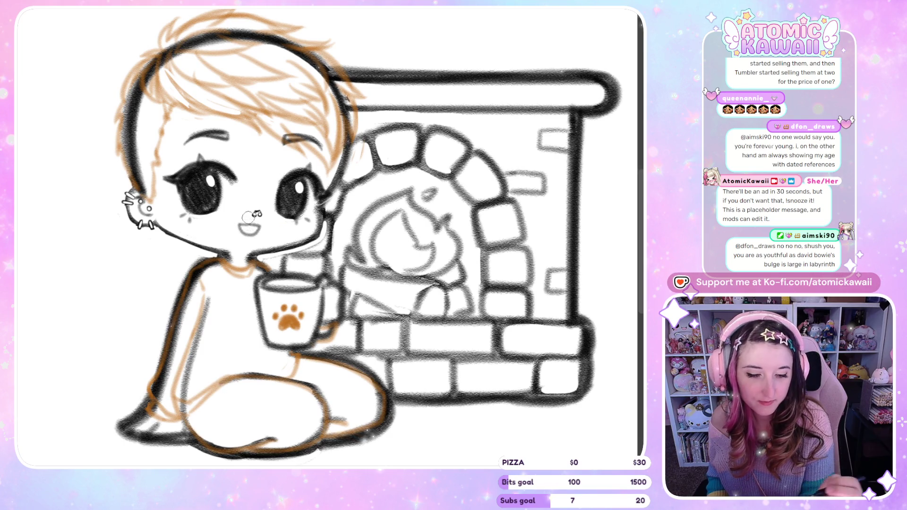
Step: Shade the inside of the mouth, flipping the view repeatedly to check it
key("h")
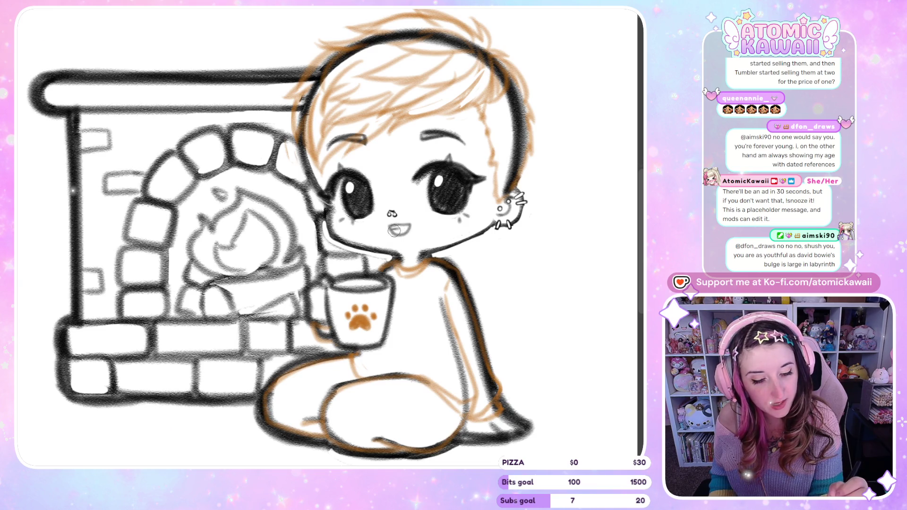
mouse_move(394, 230)
left_mouse_down()
mouse_move(408, 227)
mouse_move(388, 231)
left_mouse_up()
key("h")
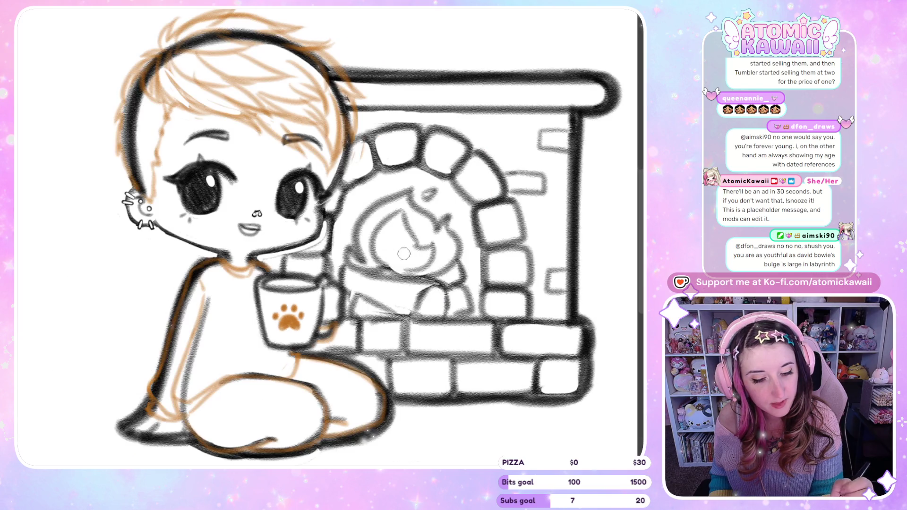
key("h")
key("h")
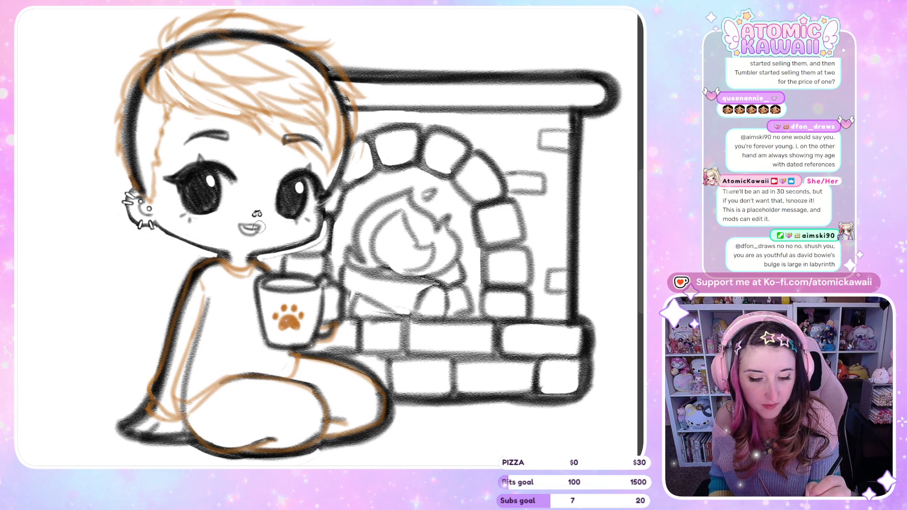
key("h")
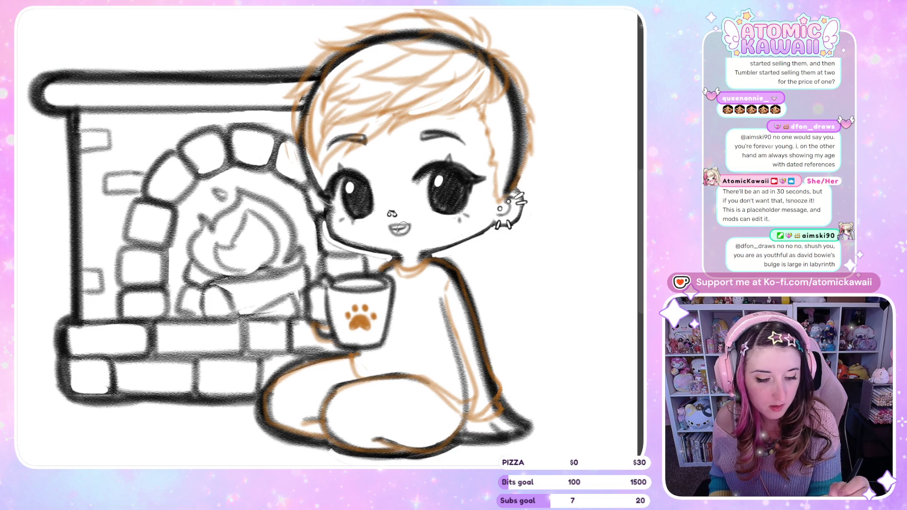
key("h")
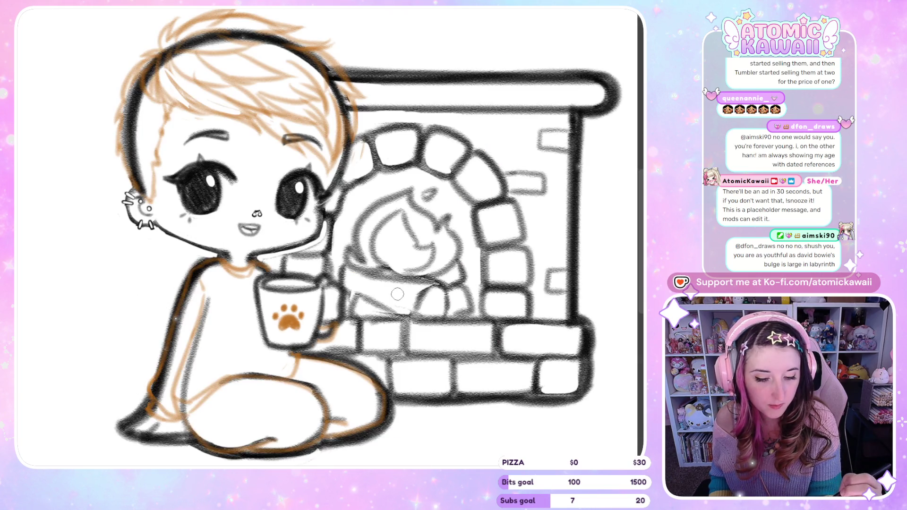
key("h")
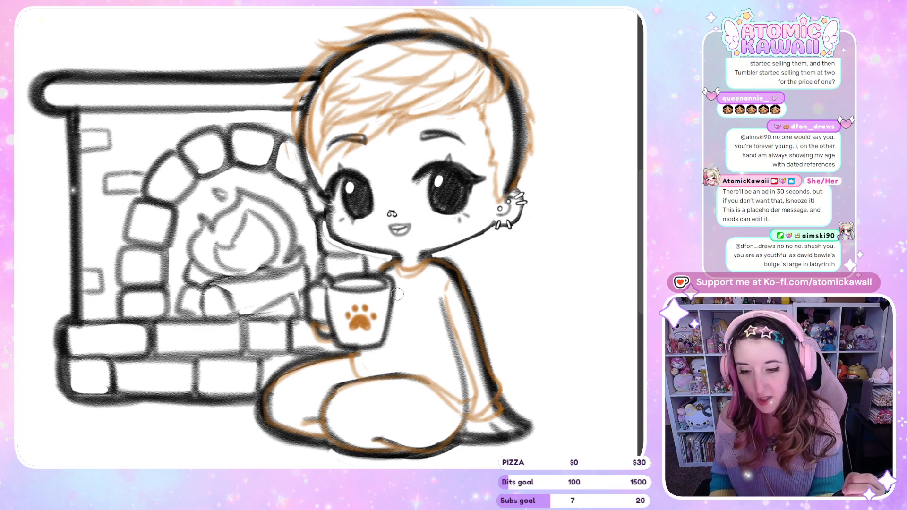
key("h")
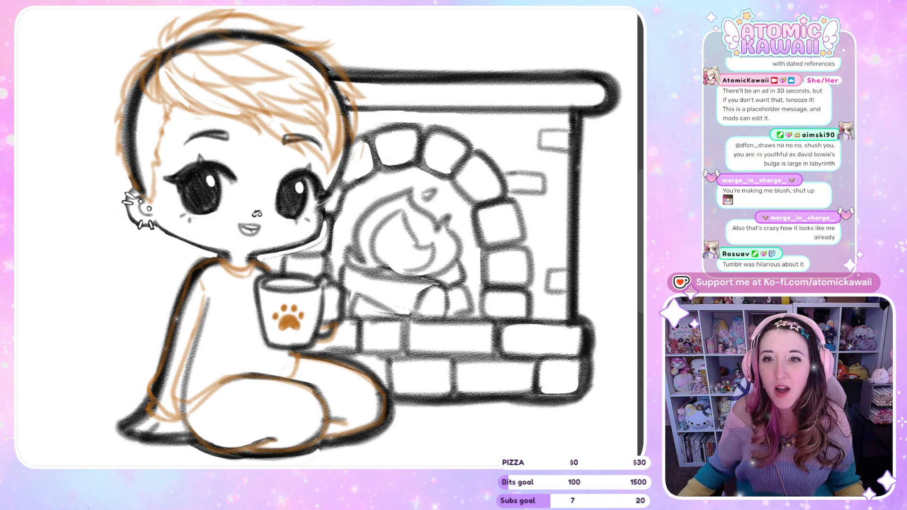
scroll(330, 231, "down", 3)
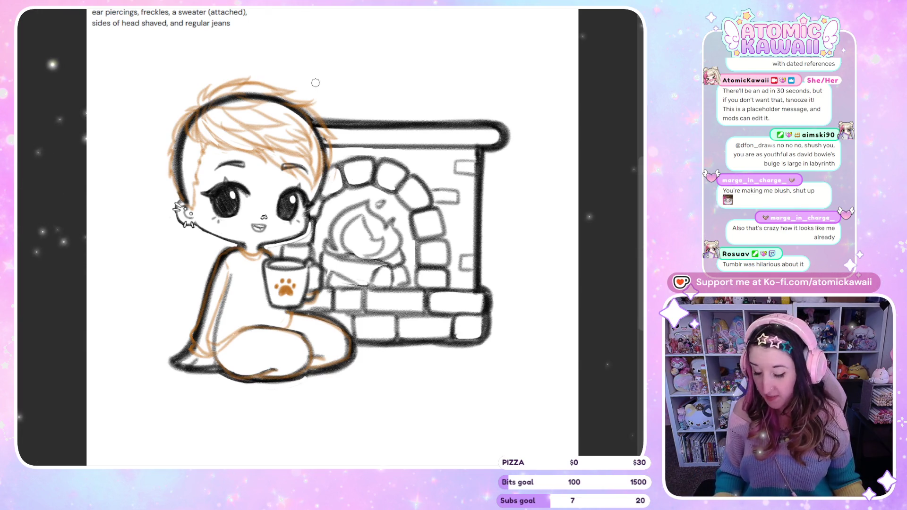
Step: Lasso and delete the stray black strokes beside the head, then select the figure's left outline
scroll(314, 83, "down", 1)
key("m")
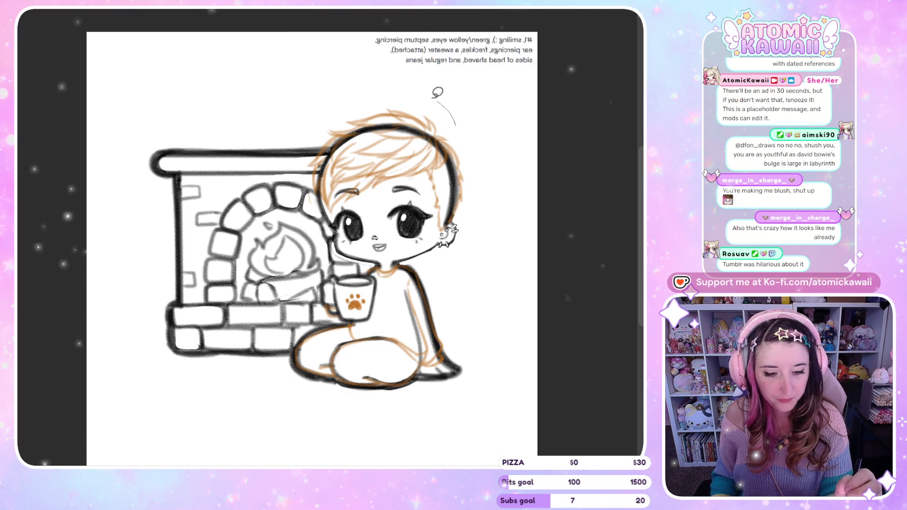
left_click_drag(330, 151, 462, 165)
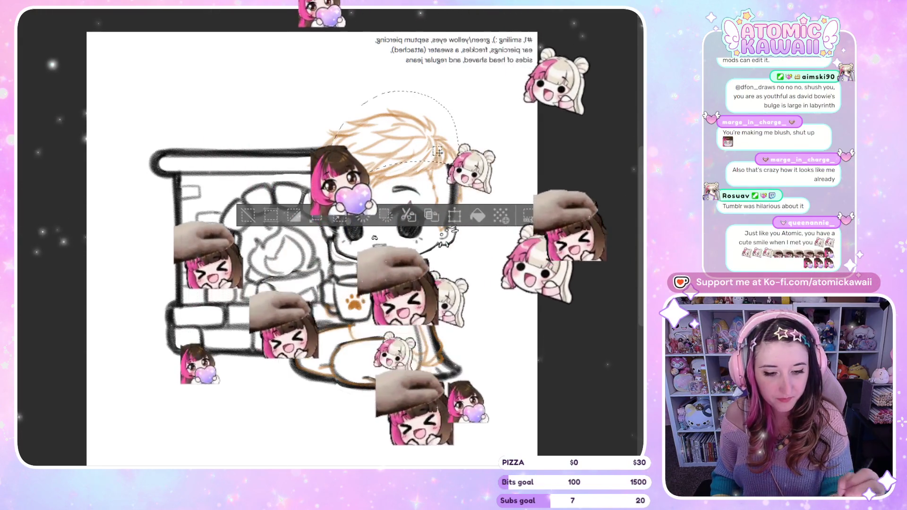
left_click_drag(439, 155, 482, 179)
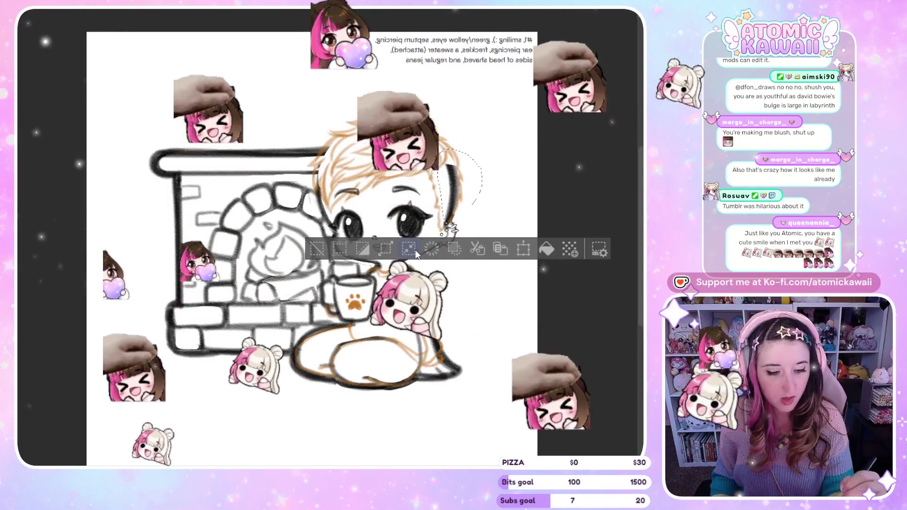
key("Delete")
key("ctrl+d")
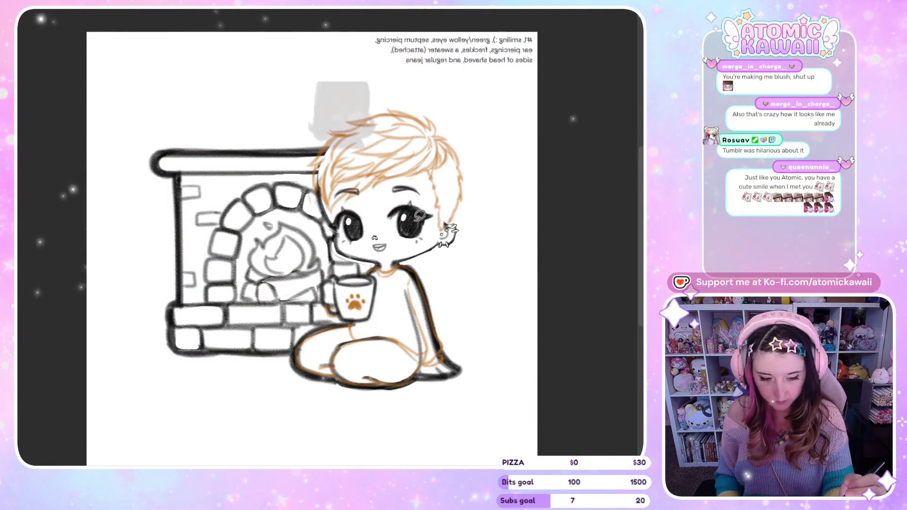
key("m")
mouse_move(244, 264)
left_mouse_down()
mouse_move(179, 360)
mouse_move(218, 357)
left_mouse_up()
key("m")
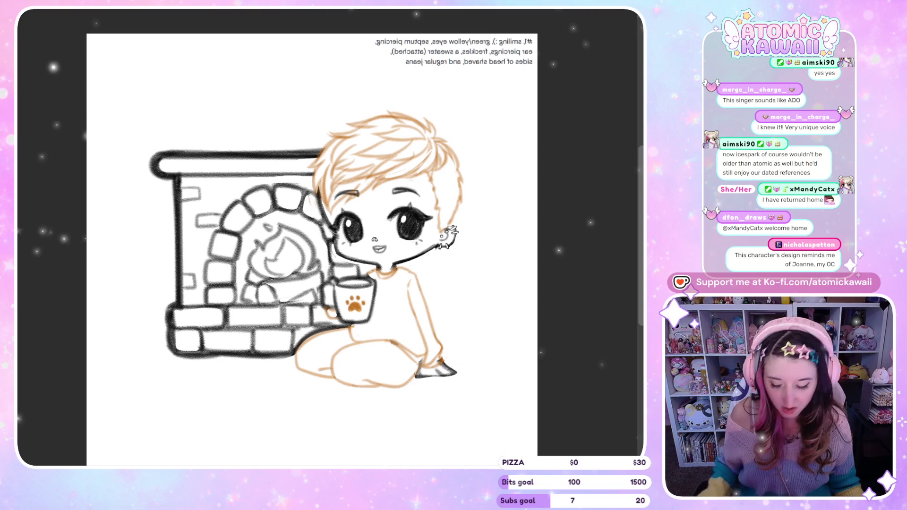
Step: Un-mirror the view with M so the request text reads left to right
key("m")
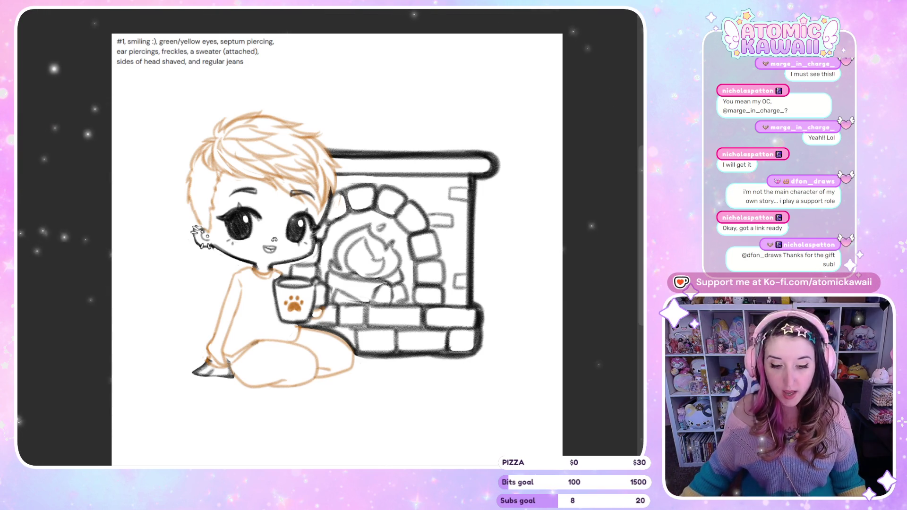
Step: Zoom the canvas out to view the grey chibi base and fireplace
scroll(269, 233, "down", 2)
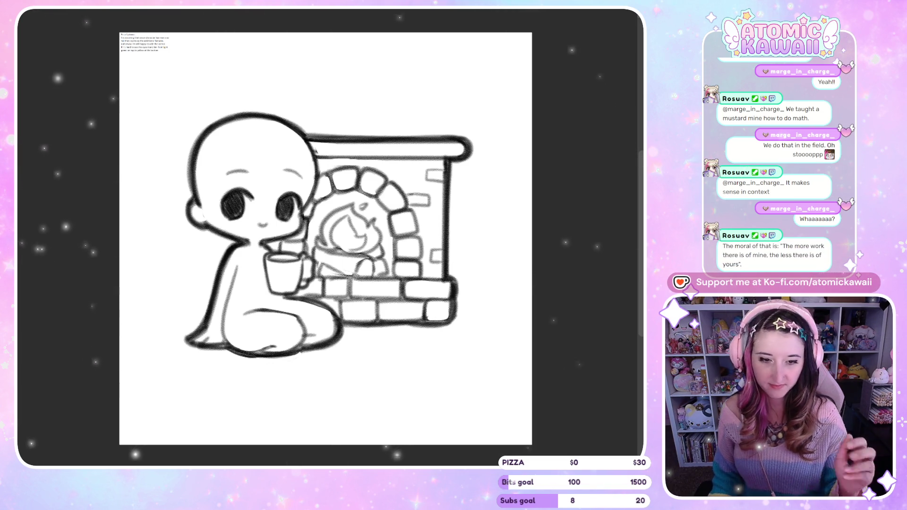
Step: Scale the commission request text at the top-left up to about 2x its size
key("ctrl+t")
left_click_drag(171, 51, 238, 77)
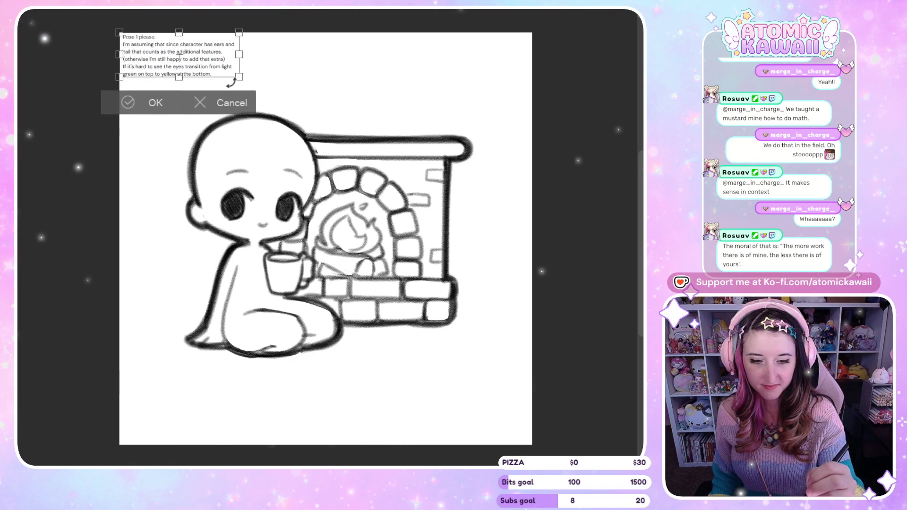
left_click(156, 103)
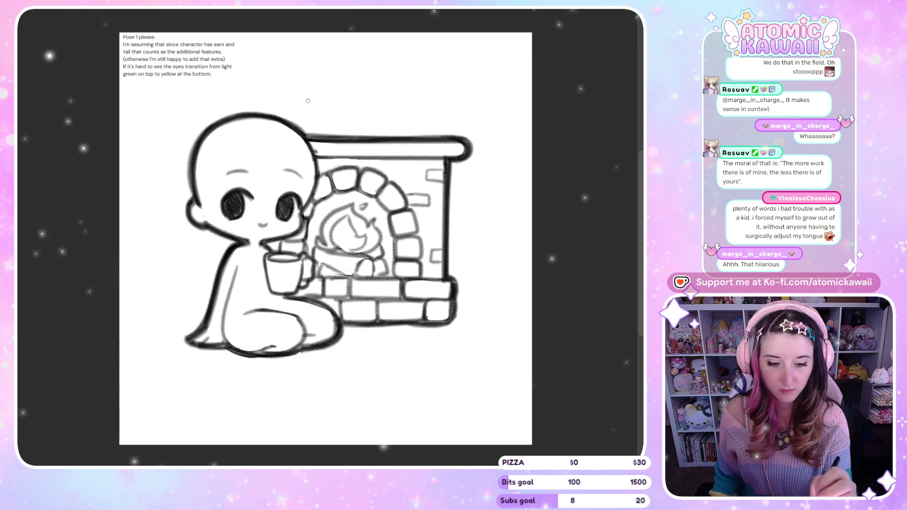
Step: Sketch the green hairline across the head, checking it mirrored and removing the spiky left strand
mouse_move(421, 65)
left_mouse_down()
mouse_move(364, 101)
mouse_move(446, 45)
mouse_move(364, 92)
left_mouse_up()
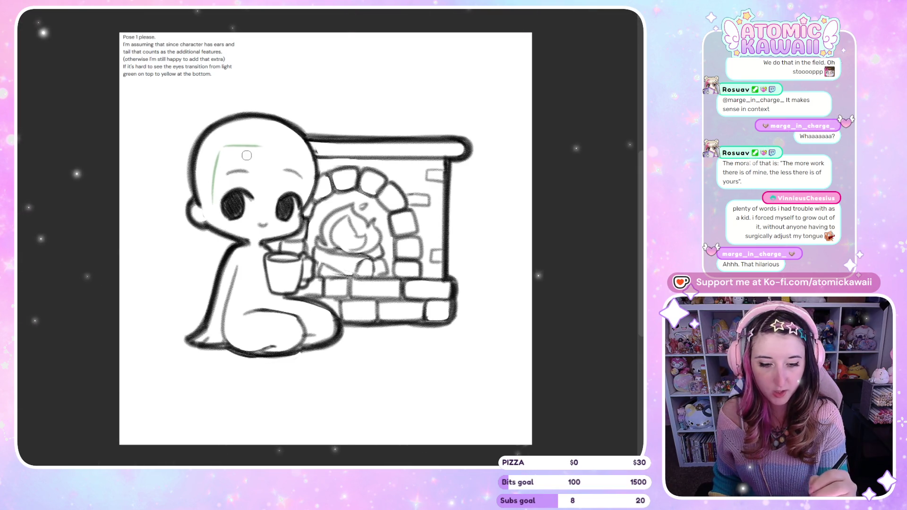
mouse_move(219, 154)
left_mouse_down()
mouse_move(278, 144)
mouse_move(298, 153)
left_mouse_up()
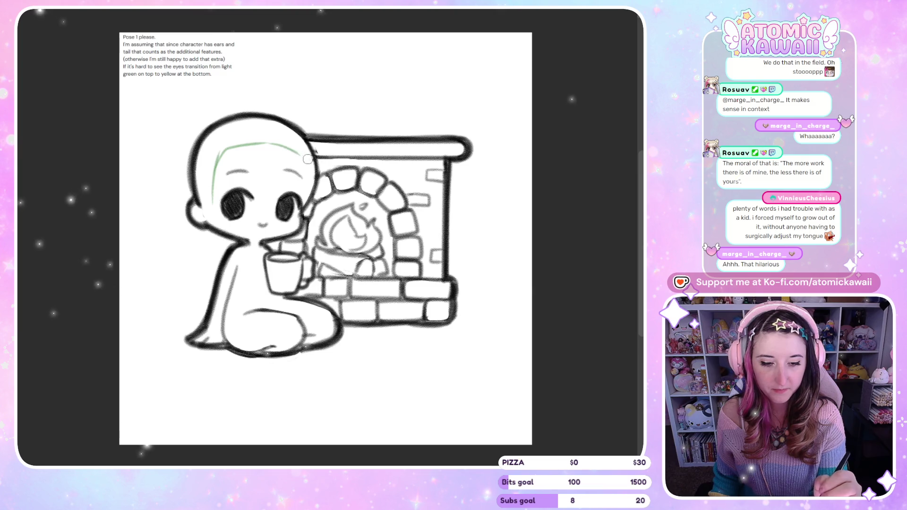
key("m")
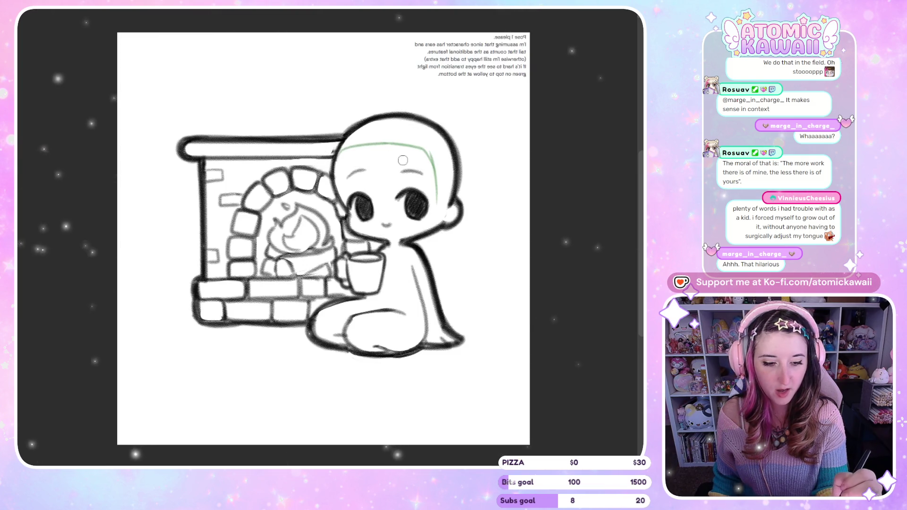
key("m")
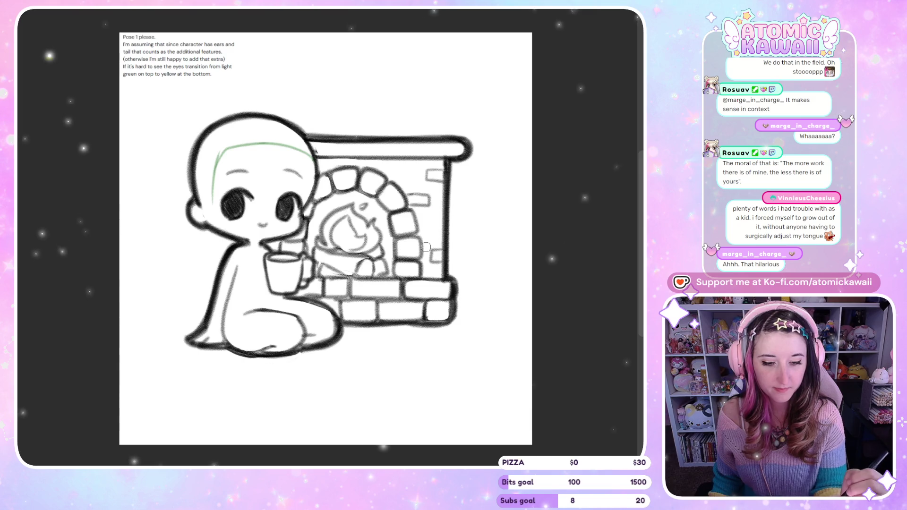
key("m")
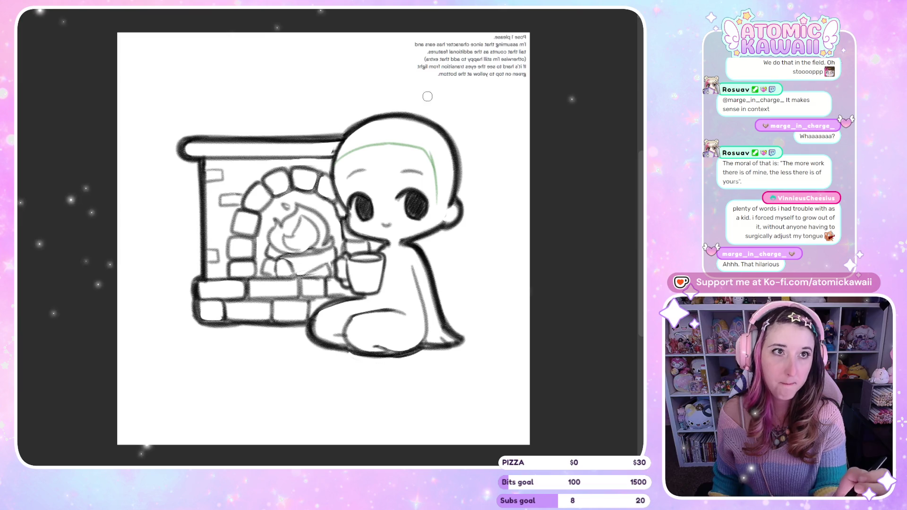
left_click_drag(364, 147, 351, 152)
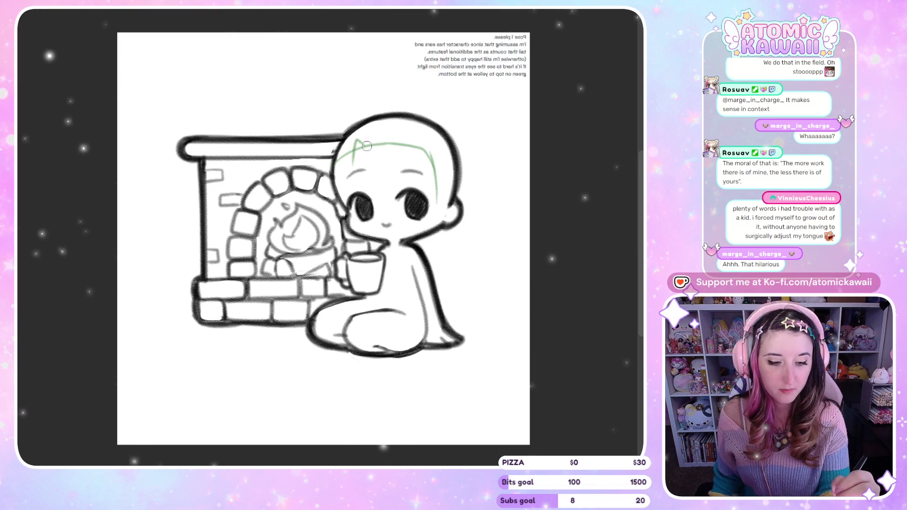
key("m")
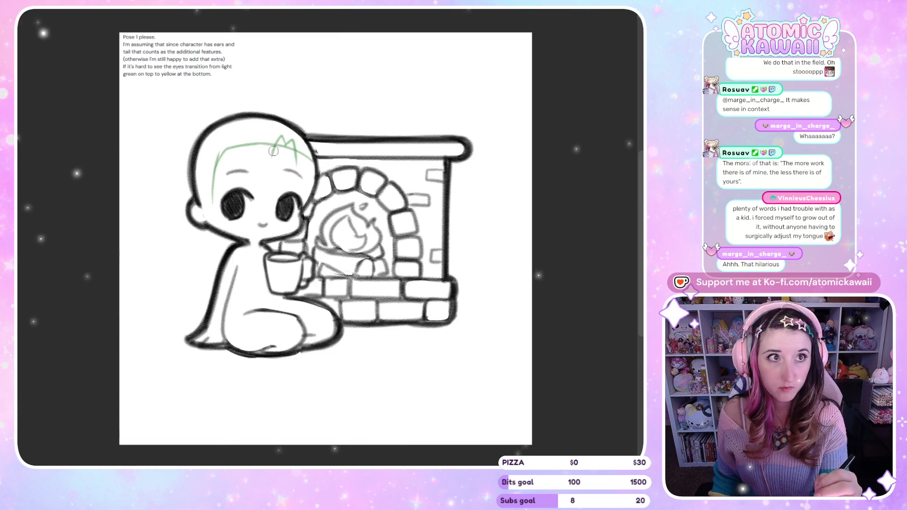
key("ctrl+z")
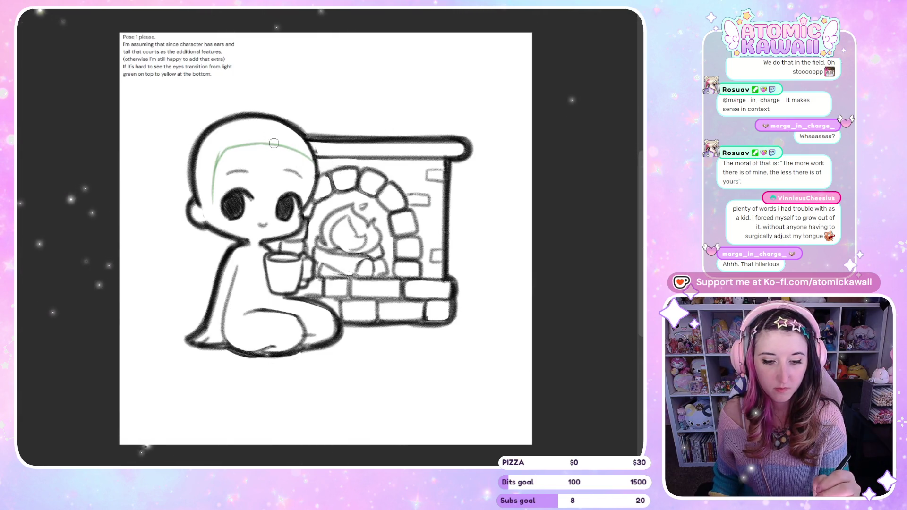
key("m")
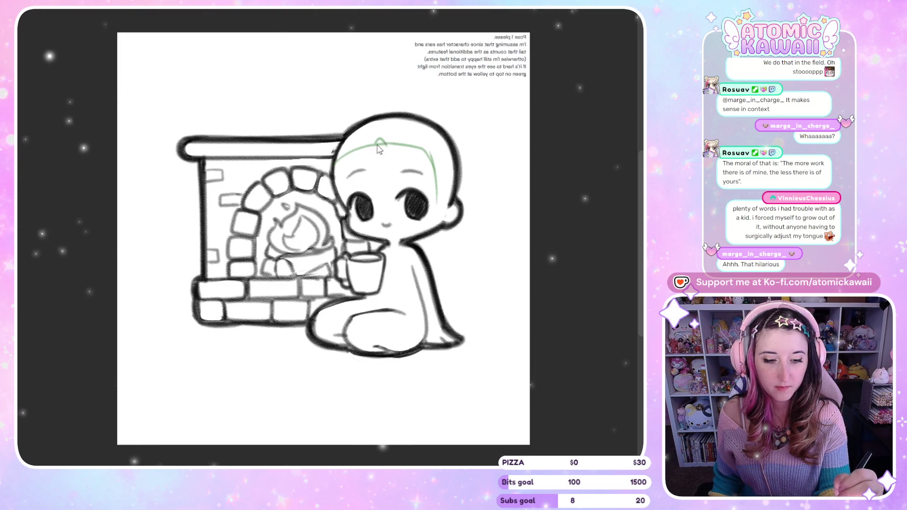
Step: Add green strands above the hairline and in the fringe, and fade the base sketch to light grey
mouse_move(376, 142)
left_mouse_down()
mouse_move(381, 128)
mouse_move(403, 142)
left_mouse_up()
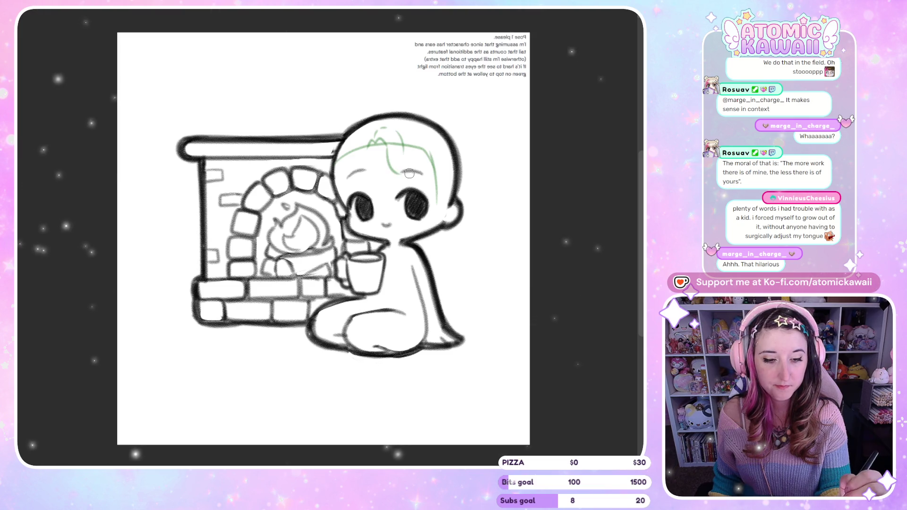
key("h")
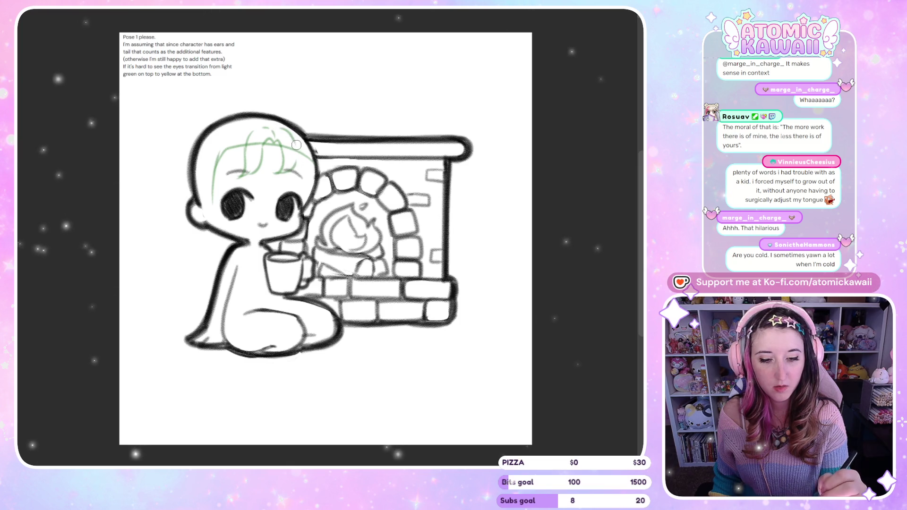
key("h")
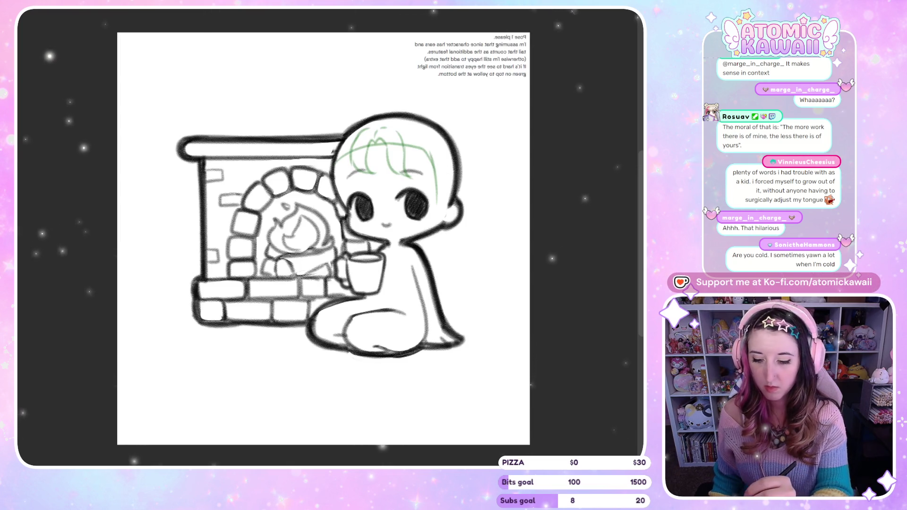
key("4")
key("h")
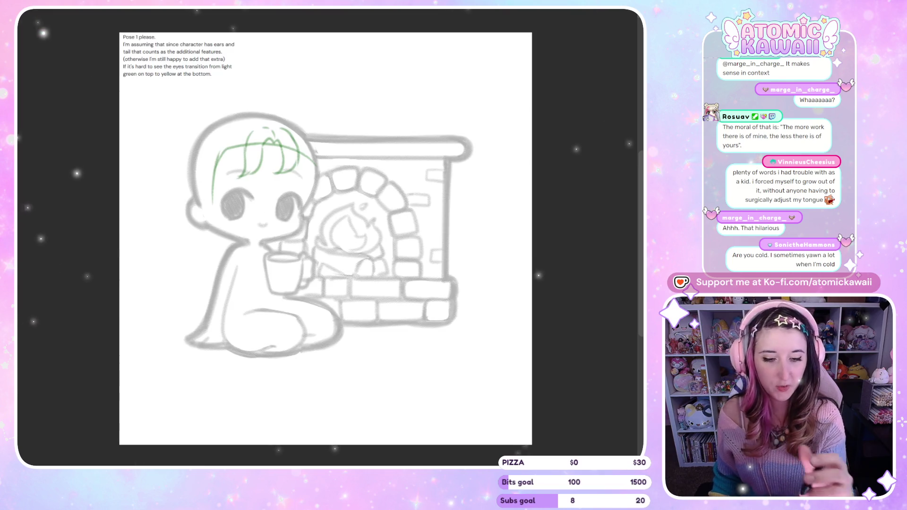
key("0")
key("4")
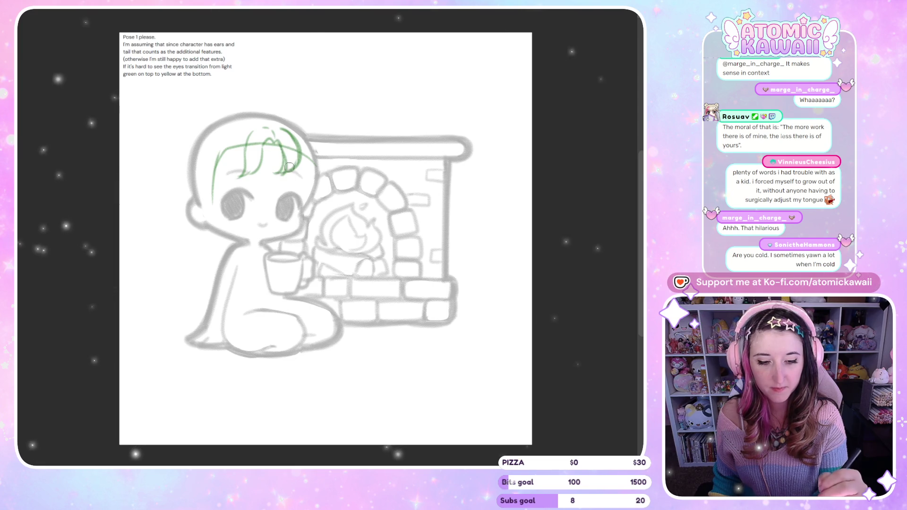
key("h")
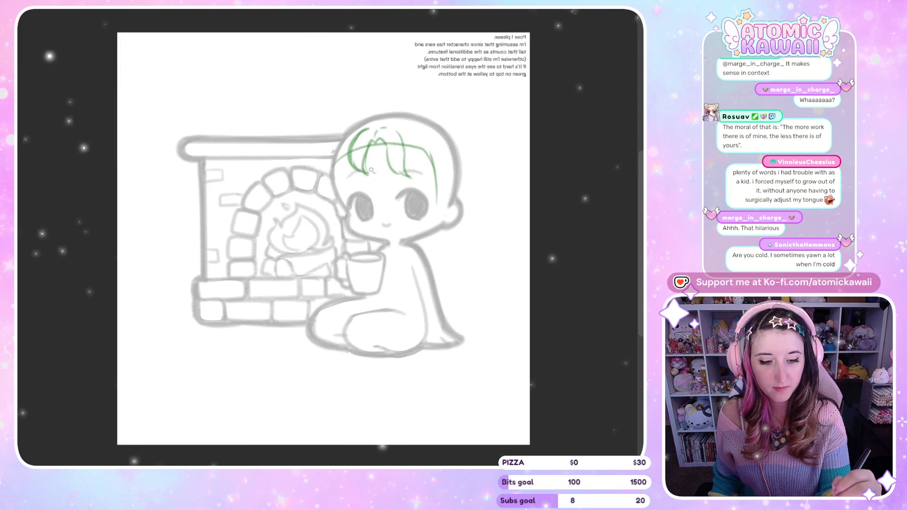
key("h")
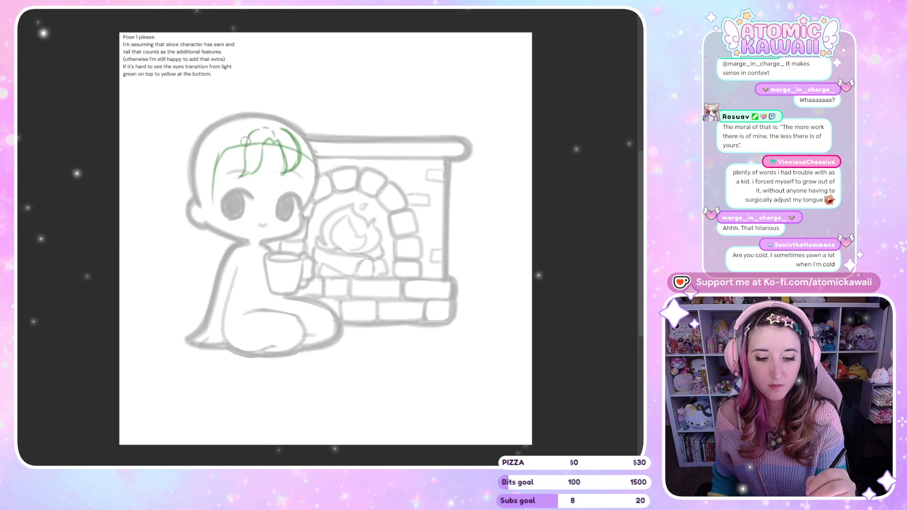
left_click_drag(266, 151, 246, 176)
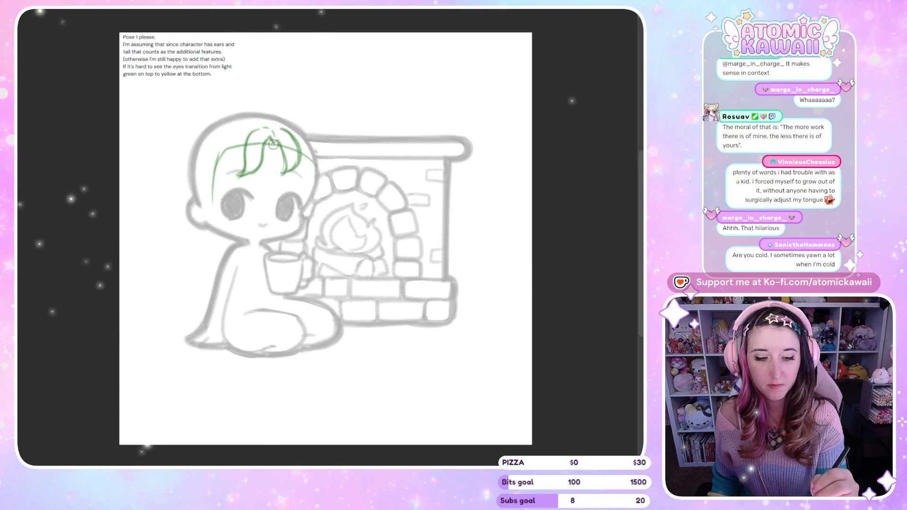
key("h")
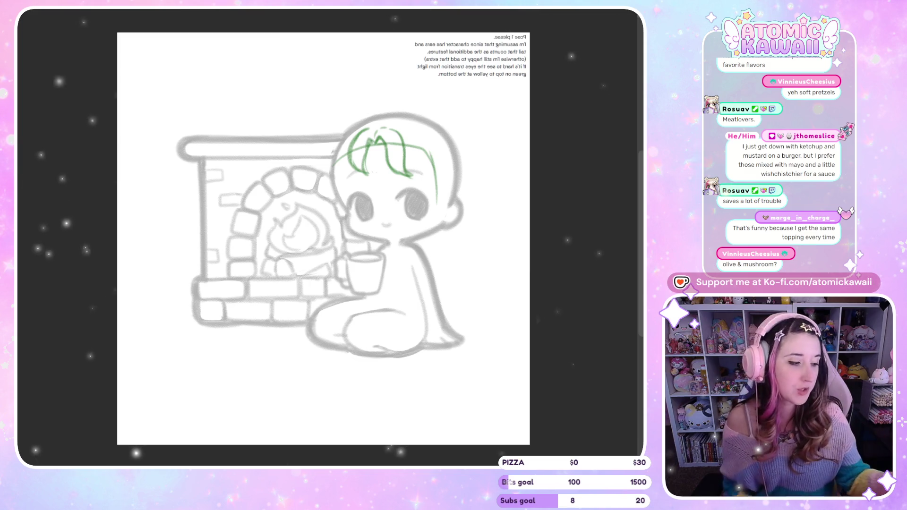
Step: Flip the mirrored canvas view back so the commission notes read left to right
key("m")
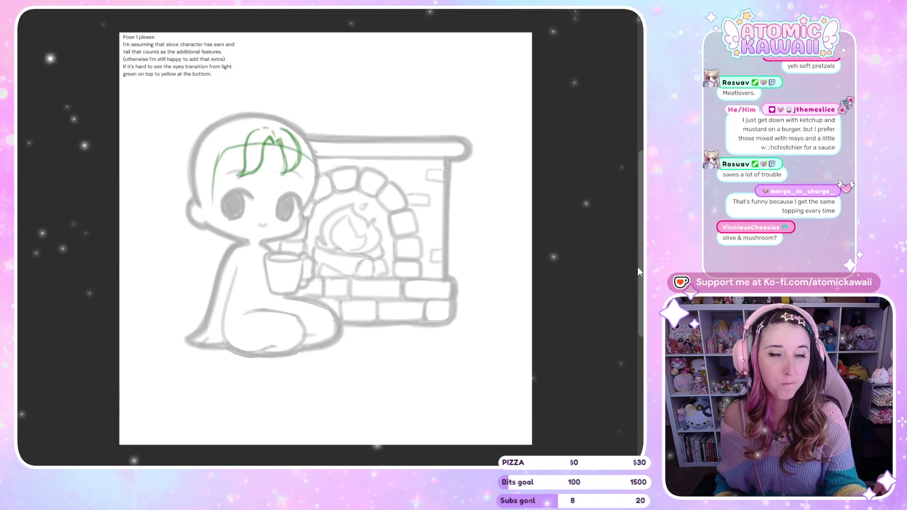